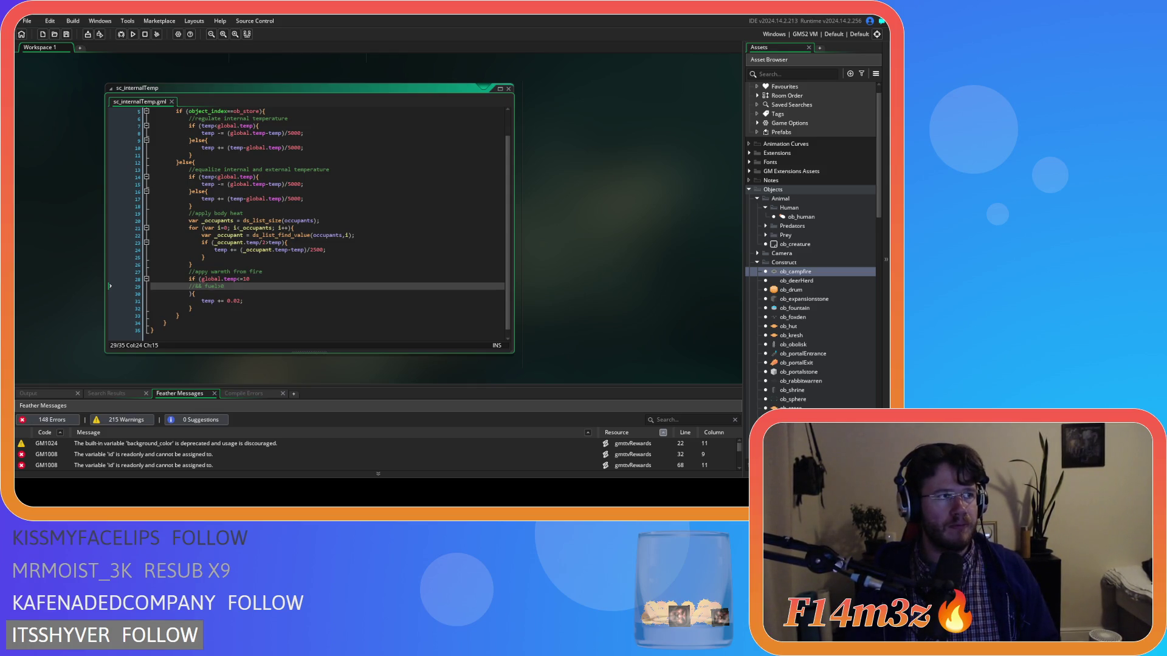
- Finish reviewing sc_internalTemp's fire-warmth block and open the ob_hut object's events
{"action": "left_click", "coordinate": [602, 196]}
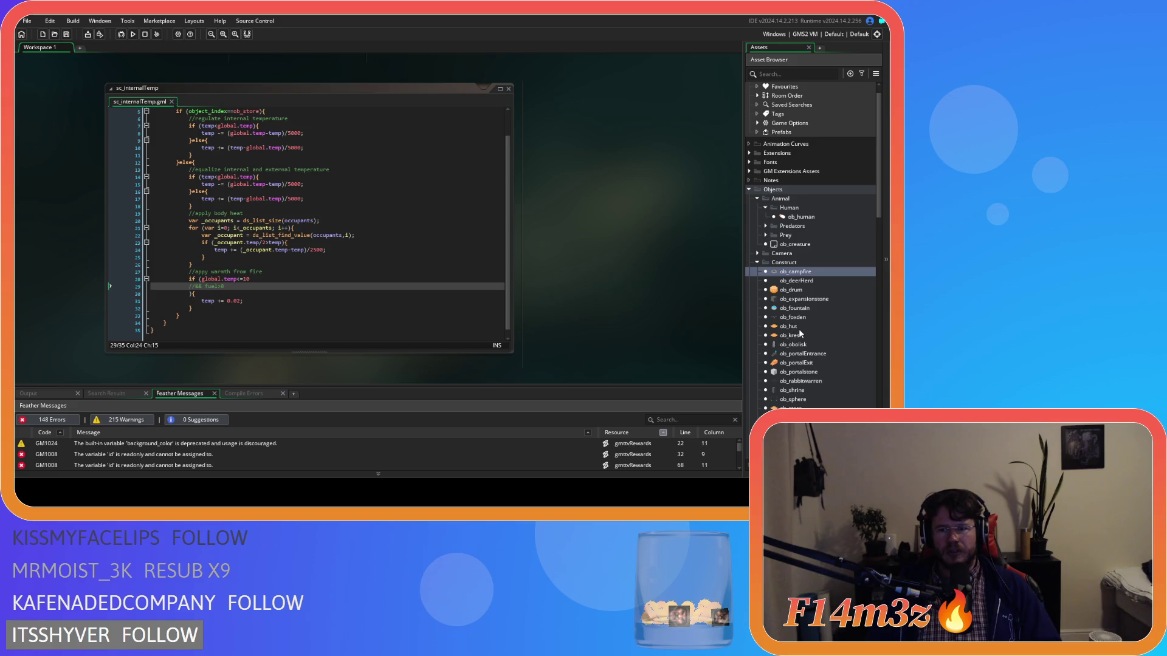
{"action": "left_click", "coordinate": [459, 278]}
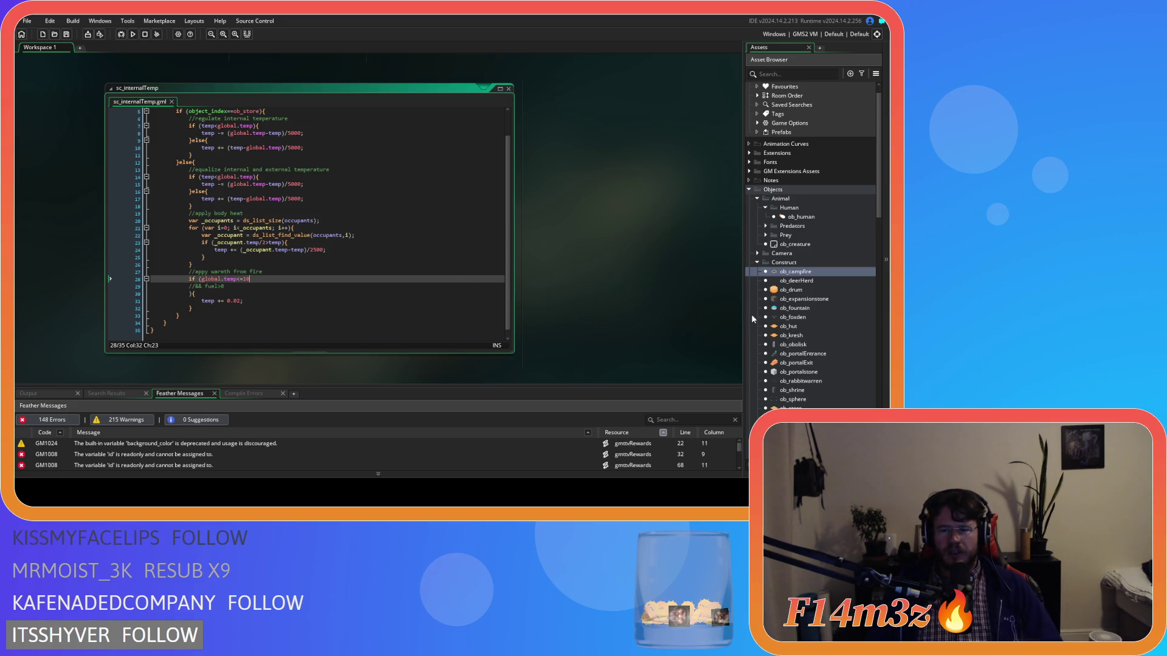
{"action": "double_click", "coordinate": [804, 327]}
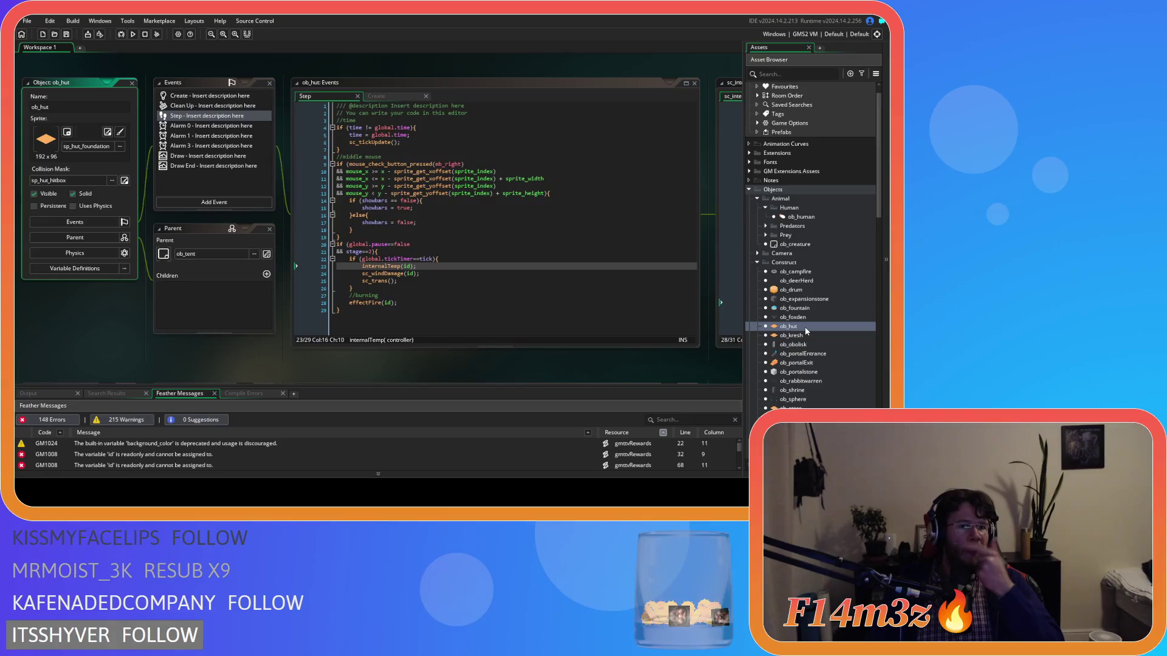
- Add a 'fuel' line at the end of ob_hut's Create event variables
{"action": "left_click", "coordinate": [376, 96]}
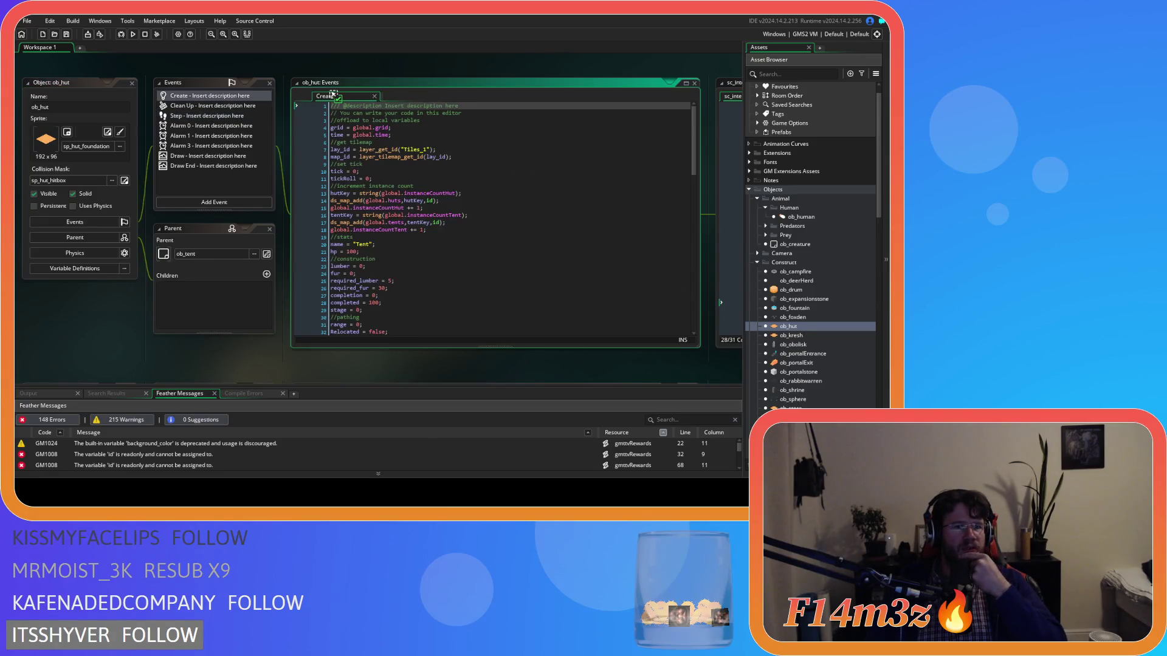
{"action": "scroll", "coordinate": [377, 213], "scroll_direction": "down", "scroll_amount": 10}
{"action": "left_click", "coordinate": [401, 242]}
{"action": "key", "text": "Return"}
{"action": "type", "text": "fuel"}
- Return to ob_hut's Step code, then open ob_campfire's Alarm 0 flicker code
{"action": "left_click", "coordinate": [207, 116]}
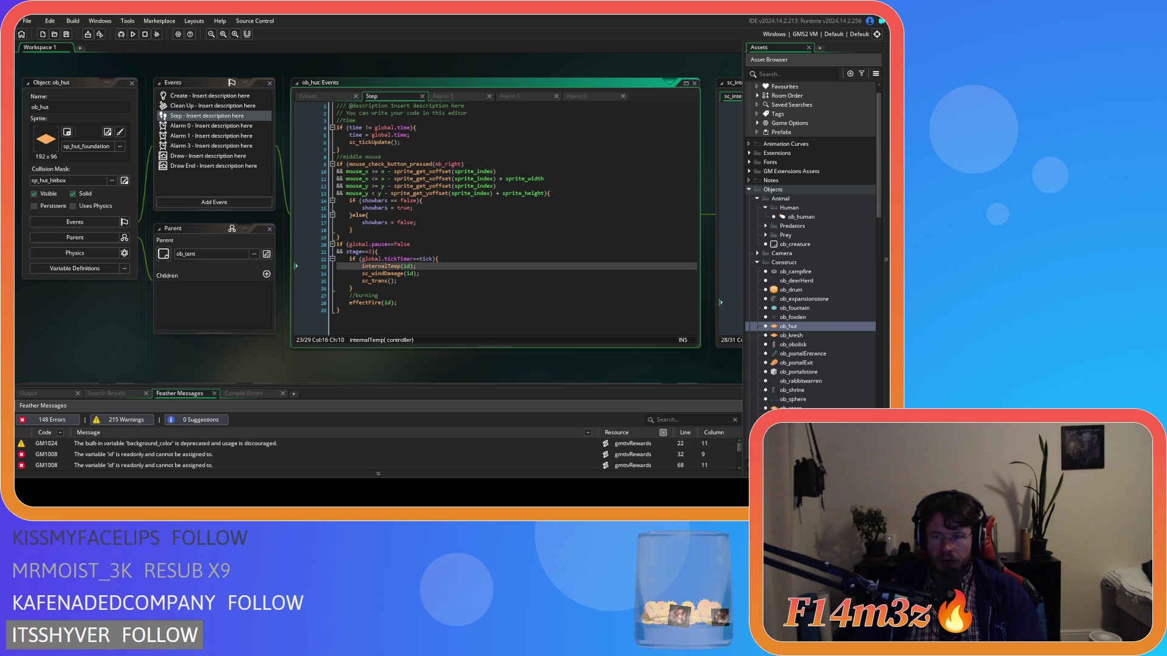
{"action": "double_click", "coordinate": [795, 271]}
{"action": "left_click", "coordinate": [225, 115]}
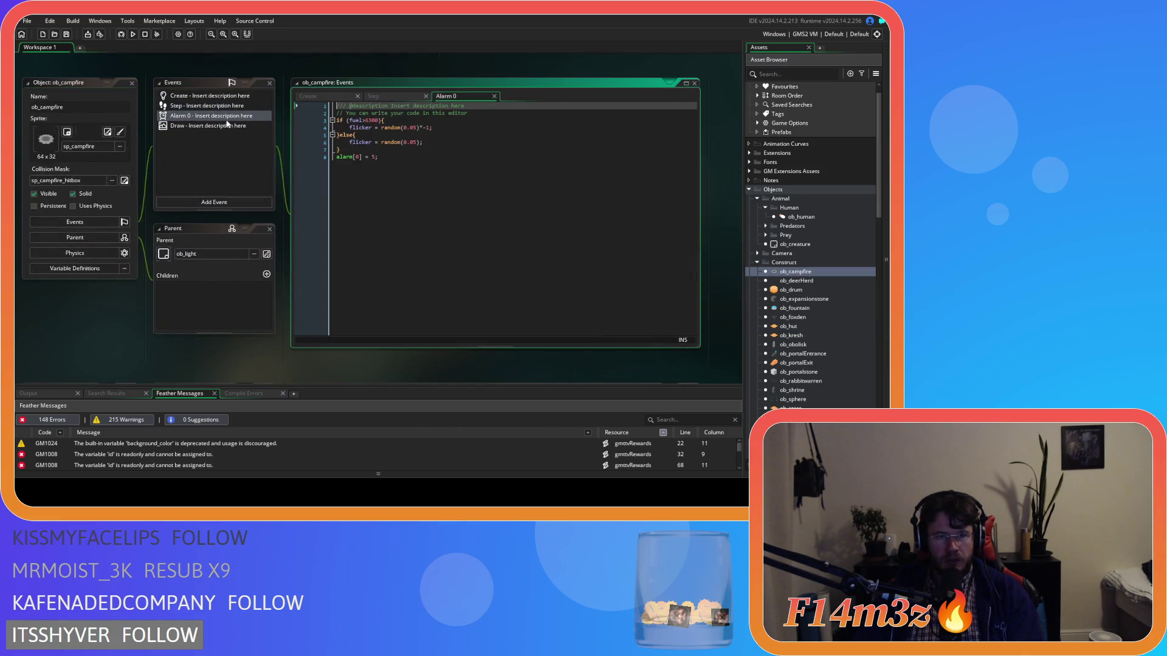
- Check ob_campfire's Step particle code, then reopen ob_hut's events
{"action": "left_click", "coordinate": [495, 97]}
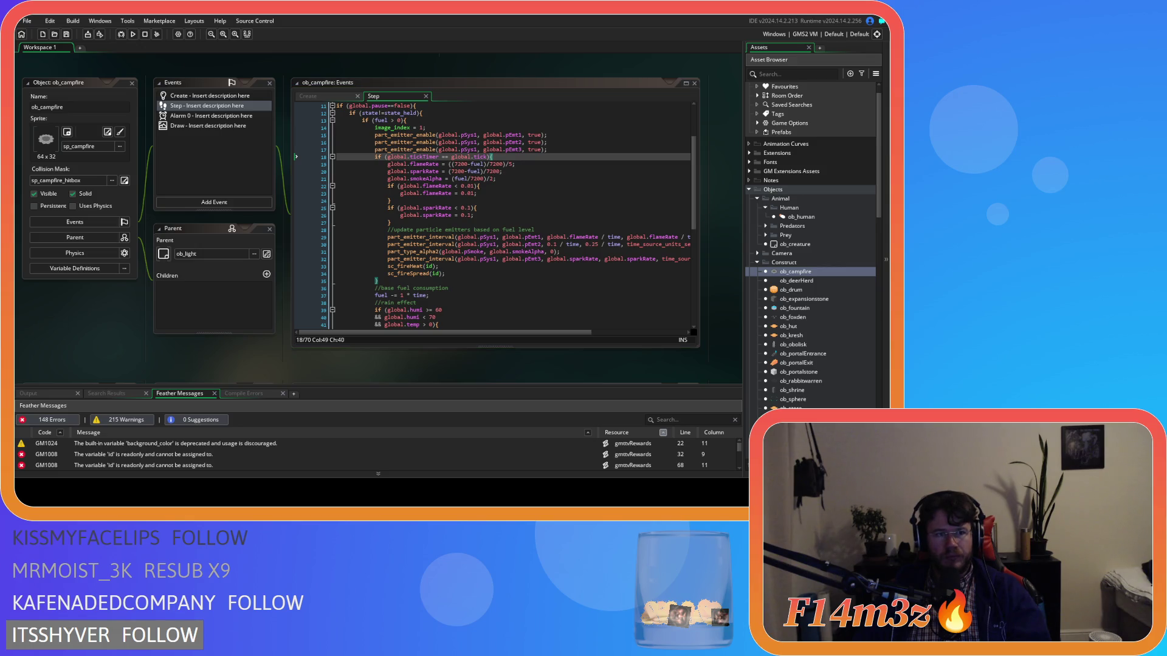
{"action": "left_click", "coordinate": [804, 327]}
{"action": "double_click", "coordinate": [805, 327]}
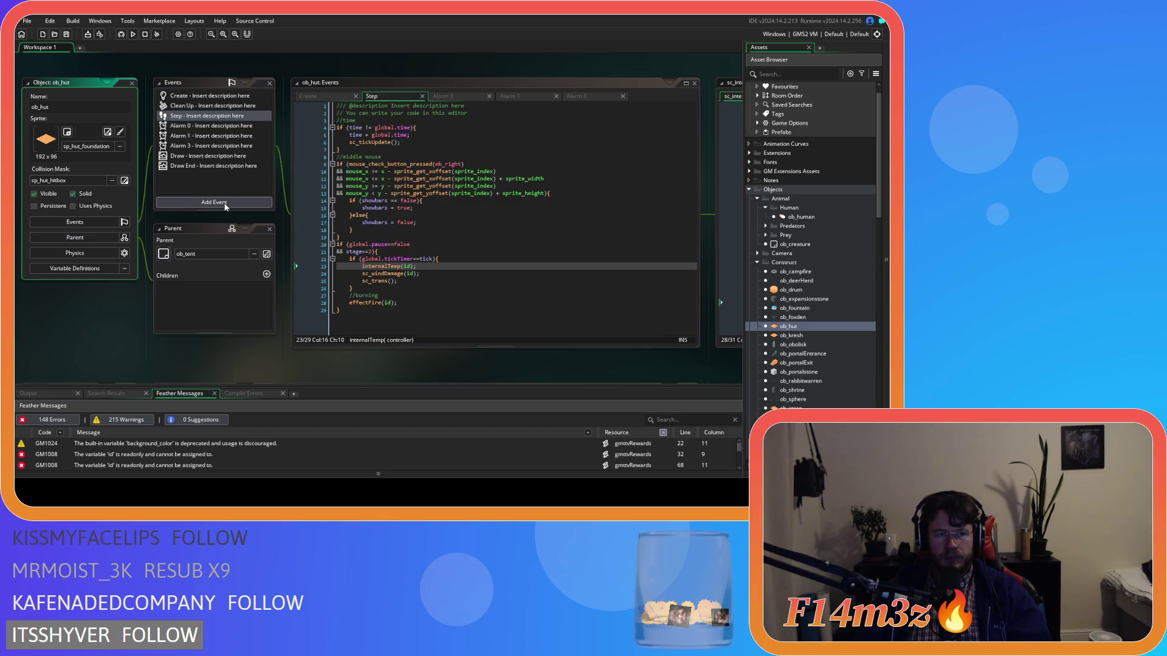
{"action": "left_click", "coordinate": [225, 206]}
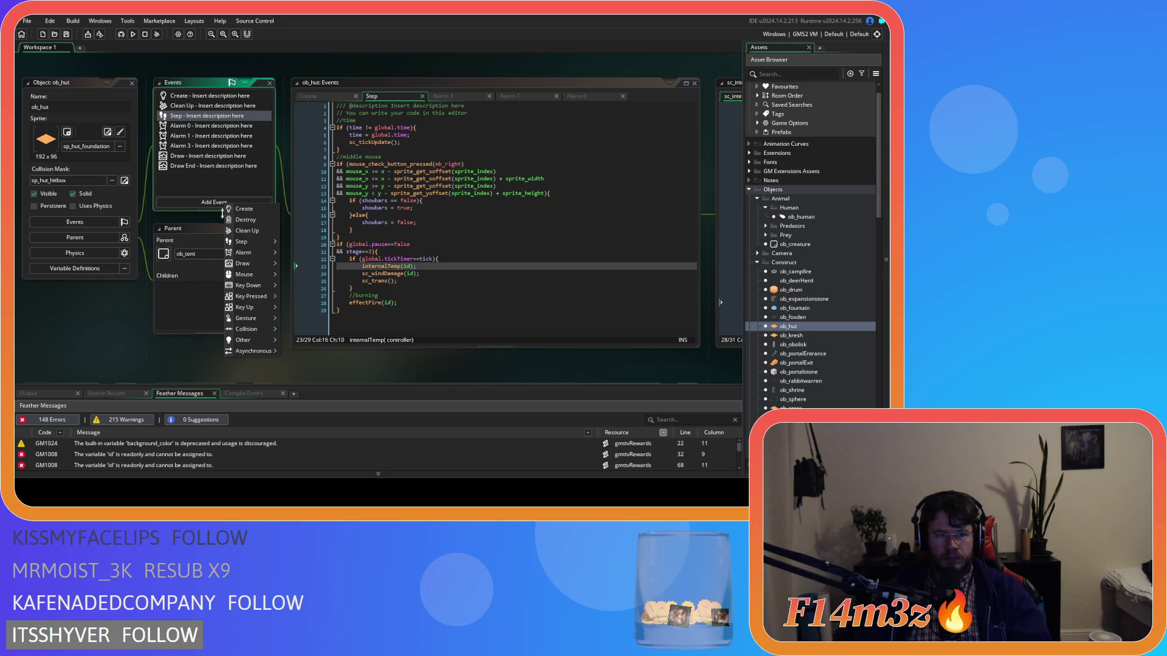
- Add an empty Alarm 4 event to ob_hut and open ob_particles from Objects > Game
{"action": "mouse_move", "coordinate": [260, 253]}
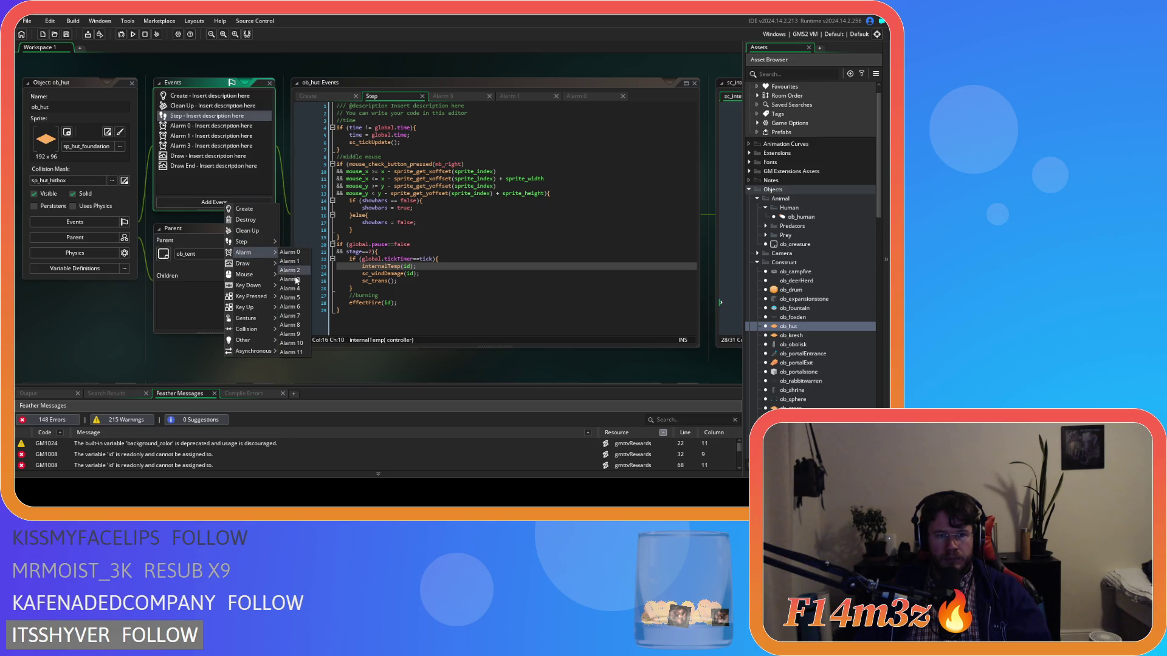
{"action": "left_click", "coordinate": [290, 288]}
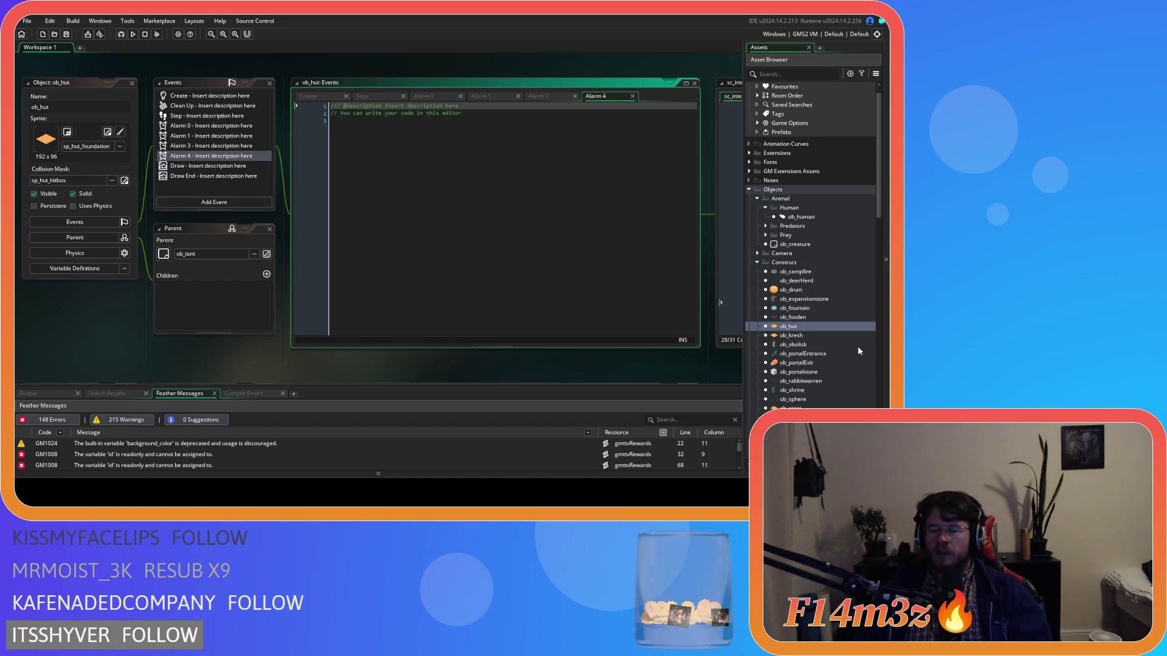
{"action": "scroll", "coordinate": [846, 340], "scroll_direction": "down", "scroll_amount": 10}
{"action": "scroll", "coordinate": [846, 339], "scroll_direction": "down", "scroll_amount": 1}
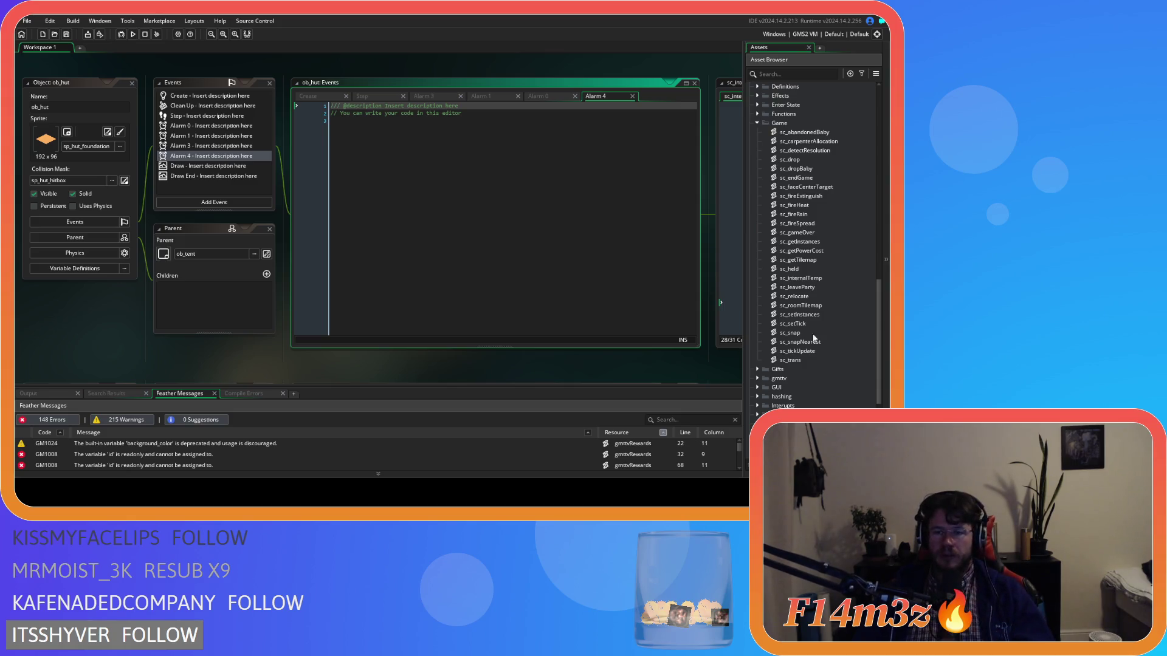
{"action": "scroll", "coordinate": [797, 305], "scroll_direction": "up", "scroll_amount": 10}
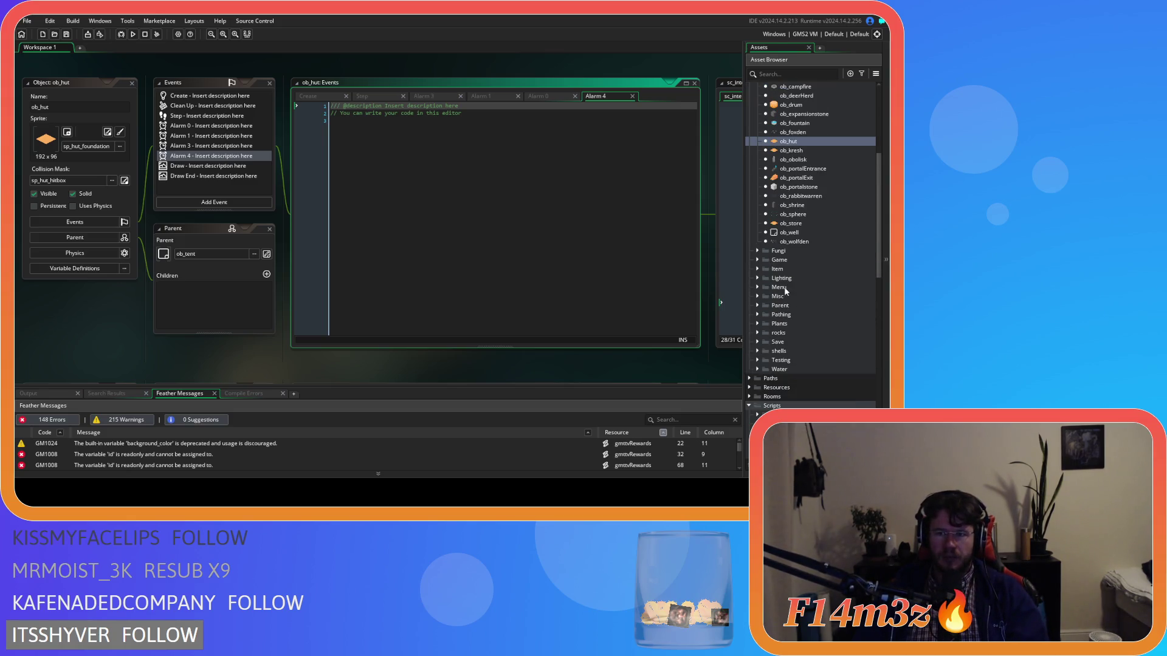
{"action": "left_click", "coordinate": [759, 261]}
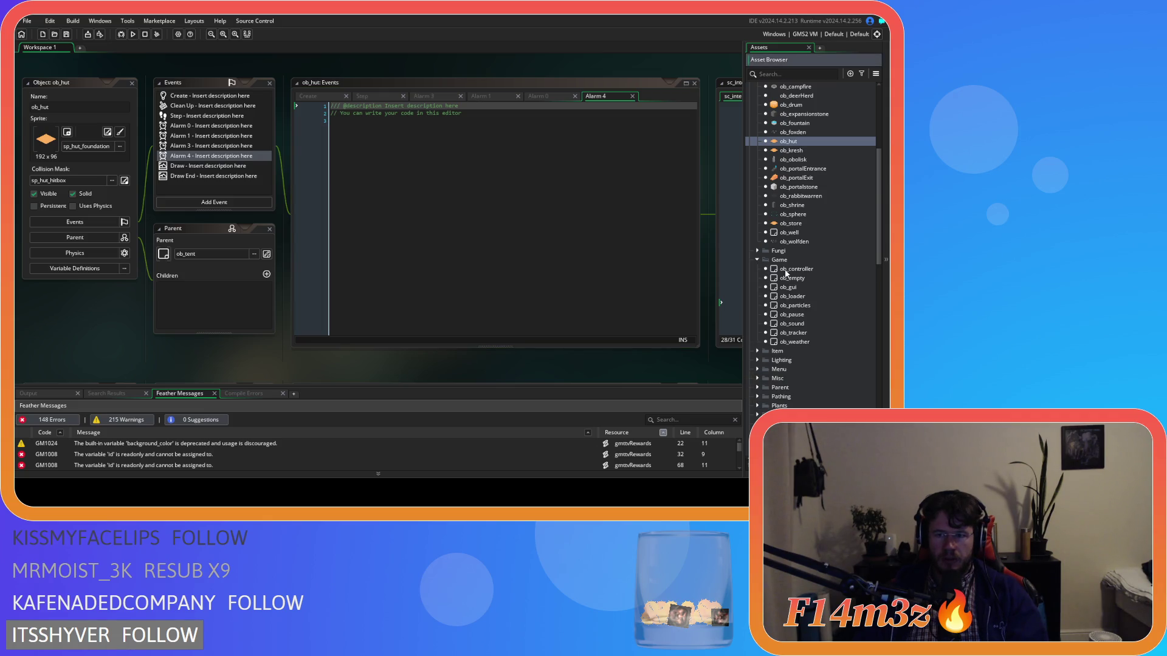
{"action": "double_click", "coordinate": [795, 305]}
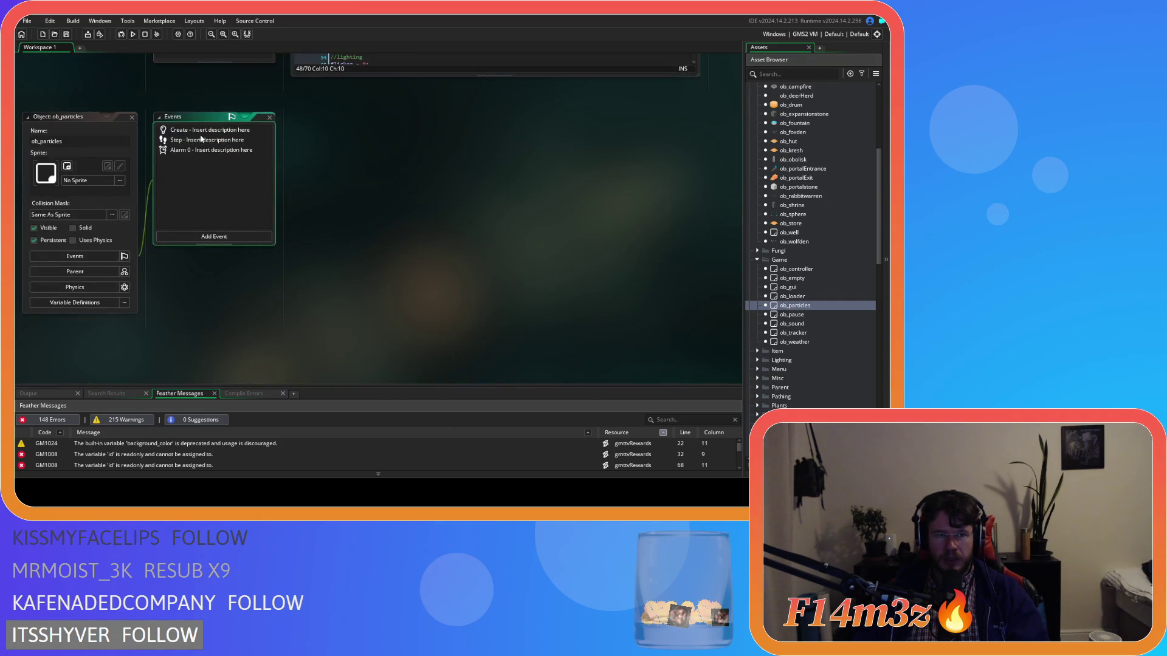
- Inspect the campfire smoke part_emitter_interval in ob_particles' Create code, then switch to ob_kresh
{"action": "left_click", "coordinate": [202, 139]}
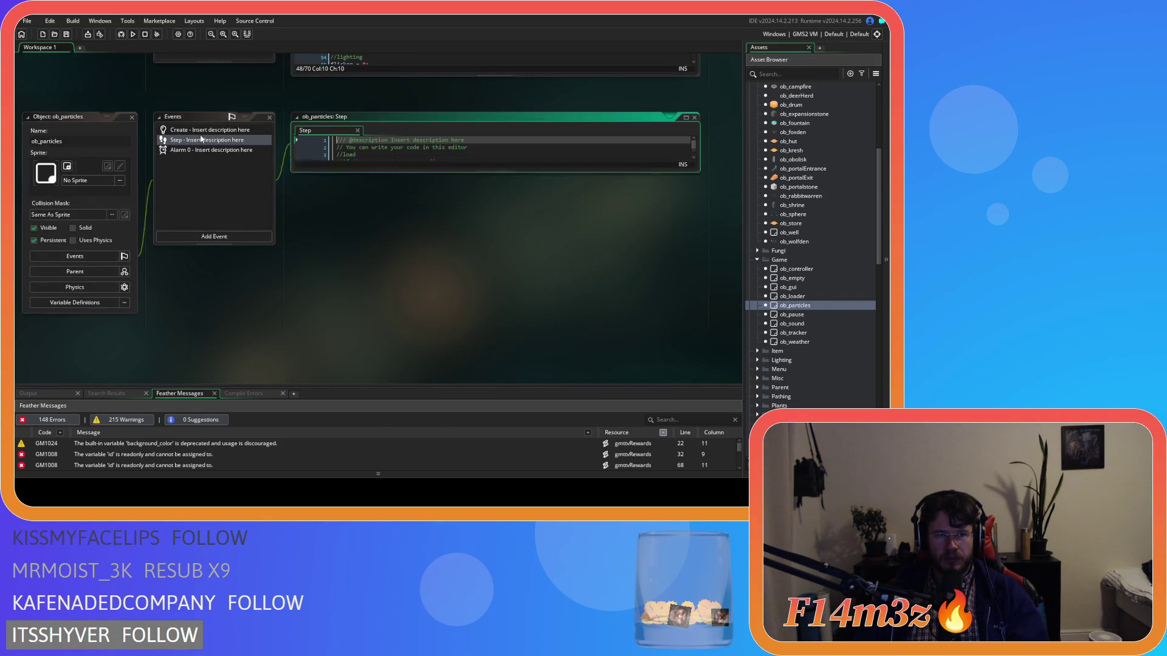
{"action": "left_click", "coordinate": [357, 131]}
{"action": "left_click", "coordinate": [200, 130]}
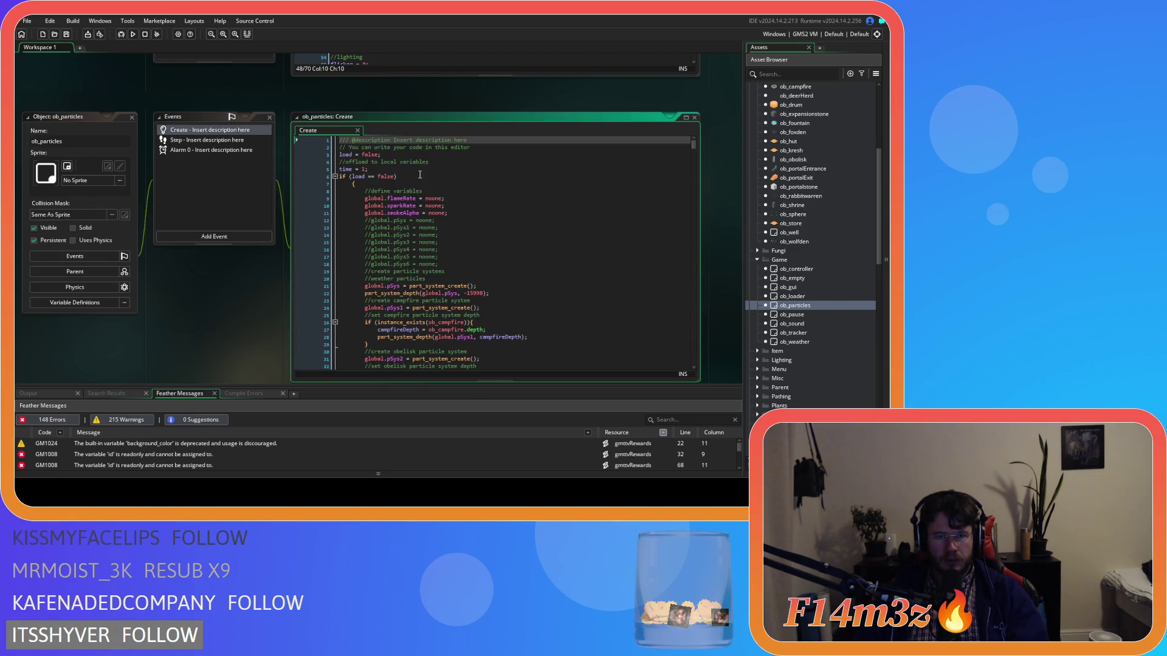
{"action": "left_click_drag", "start_coordinate": [693, 145], "coordinate": [684, 341]}
{"action": "scroll", "coordinate": [585, 305], "scroll_direction": "up", "scroll_amount": 15}
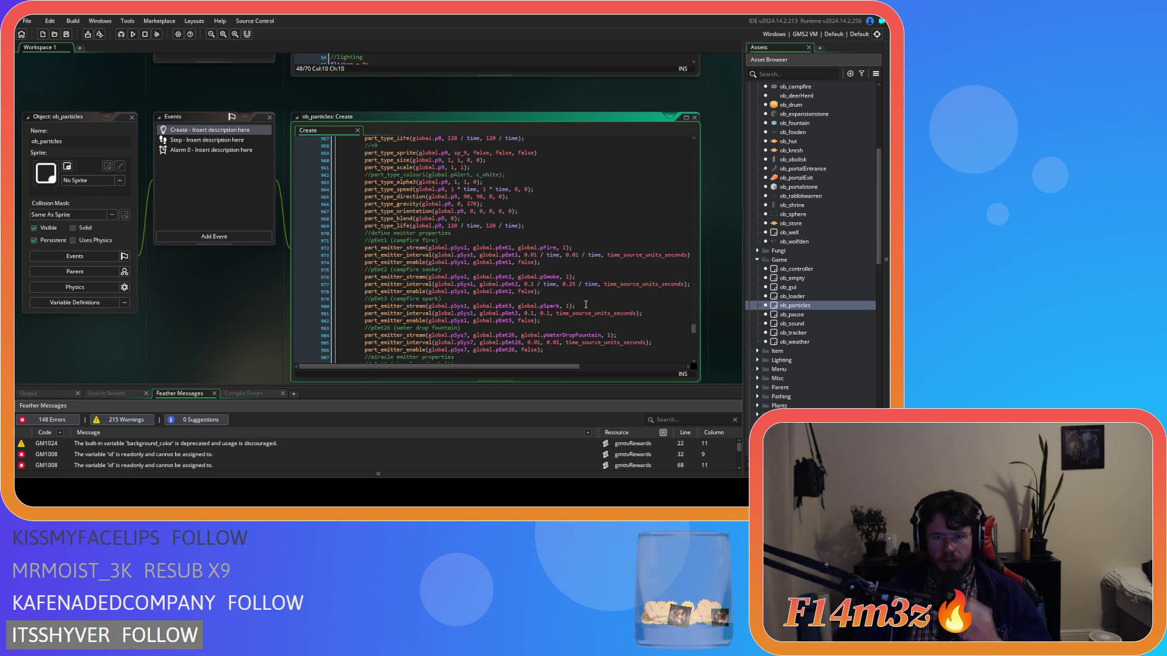
{"action": "left_click", "coordinate": [566, 284]}
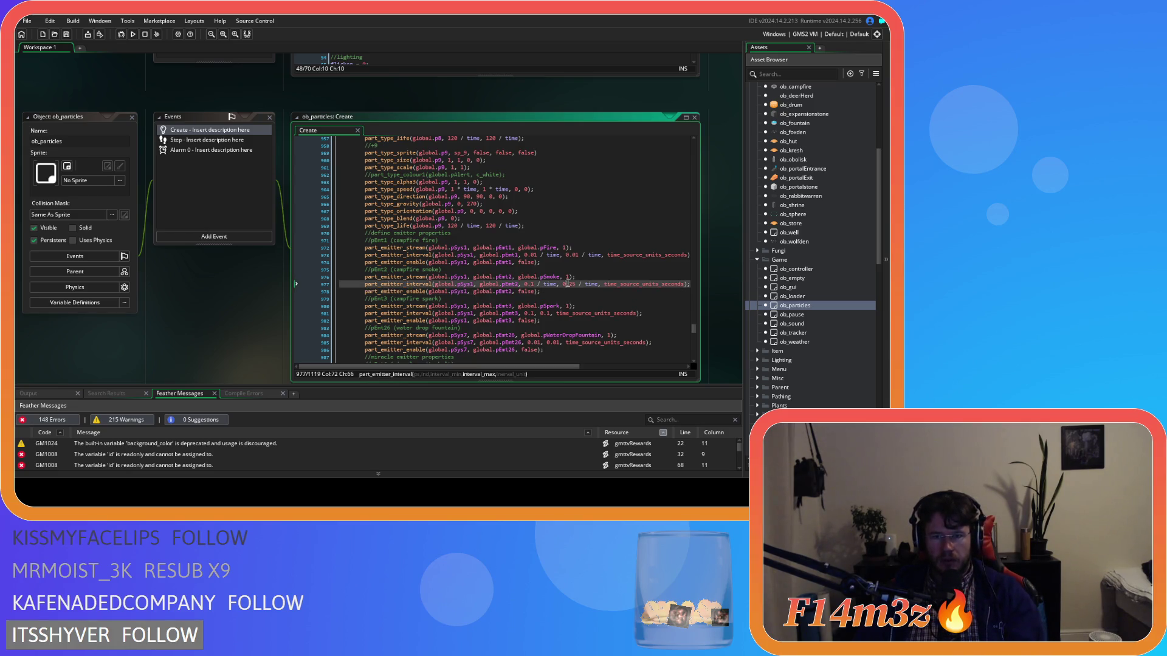
{"action": "key", "text": "Left"}
{"action": "key", "text": "Left"}
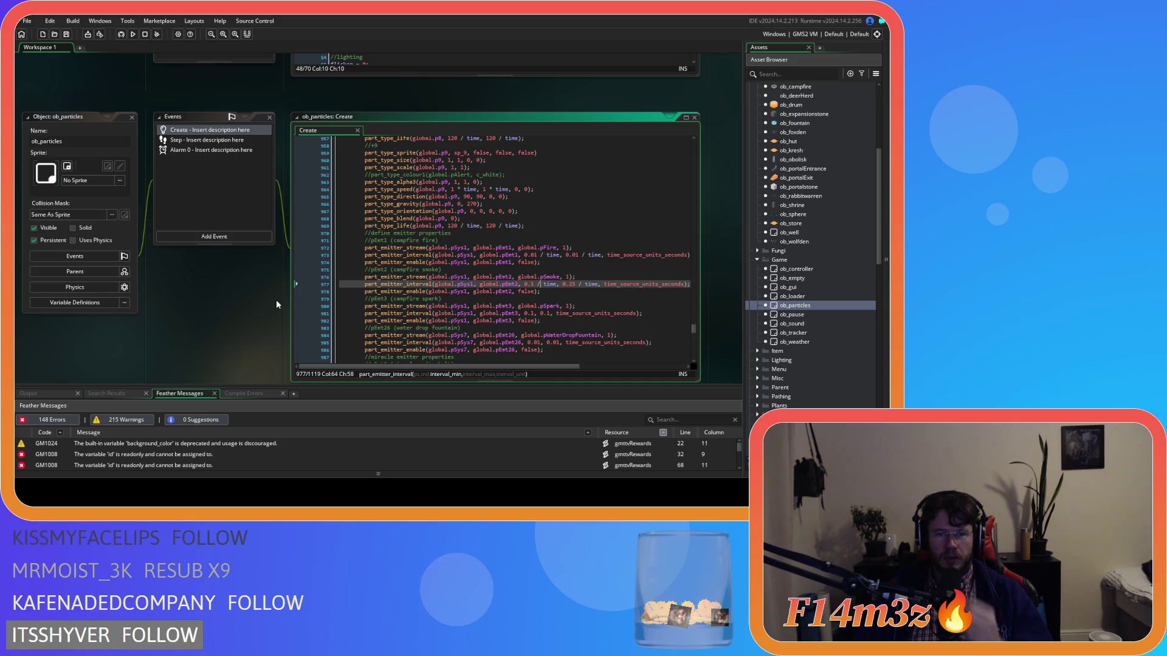
{"action": "key", "text": "ctrl+Tab"}
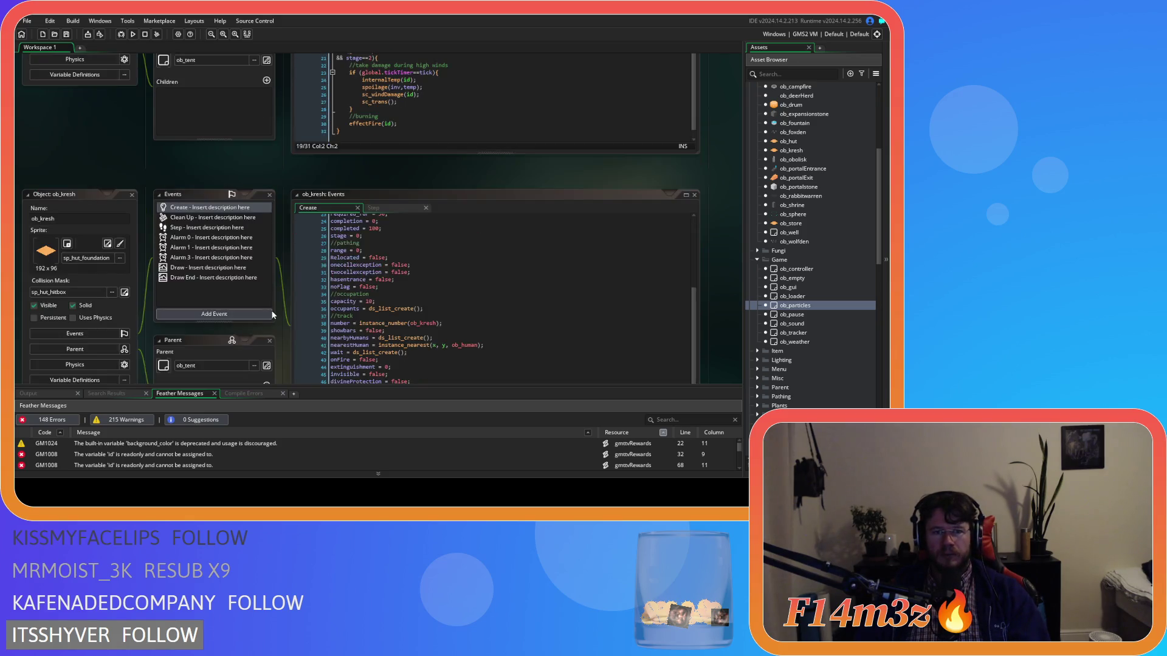
- Cycle the workspace windows back to ob_hut with sc_internalTemp in view
{"action": "key", "text": "ctrl+Tab"}
{"action": "key", "text": "ctrl+Tab"}
{"action": "key", "text": "ctrl+Tab"}
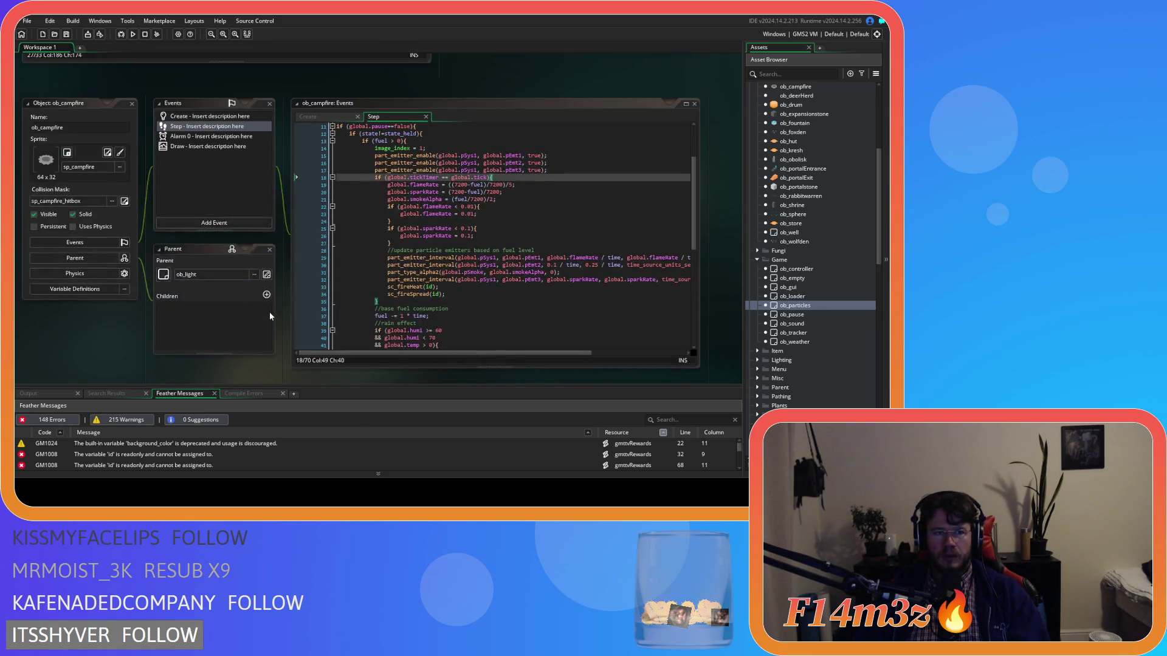
{"action": "key", "text": "ctrl+Tab"}
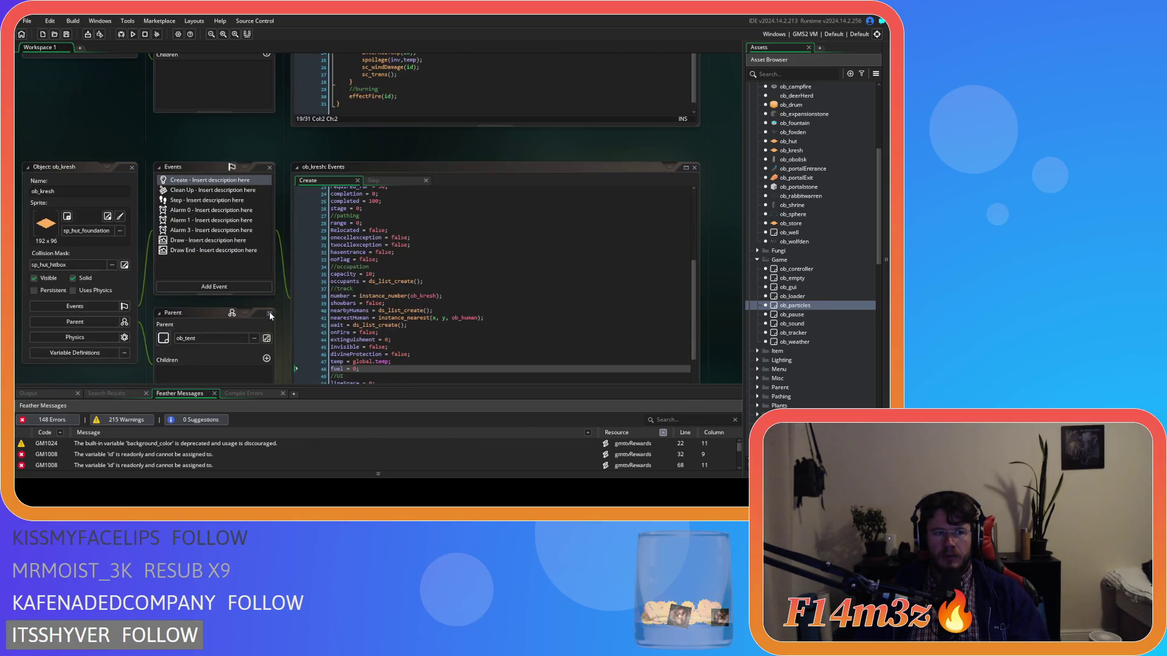
{"action": "scroll", "coordinate": [784, 270], "scroll_direction": "up", "scroll_amount": 6}
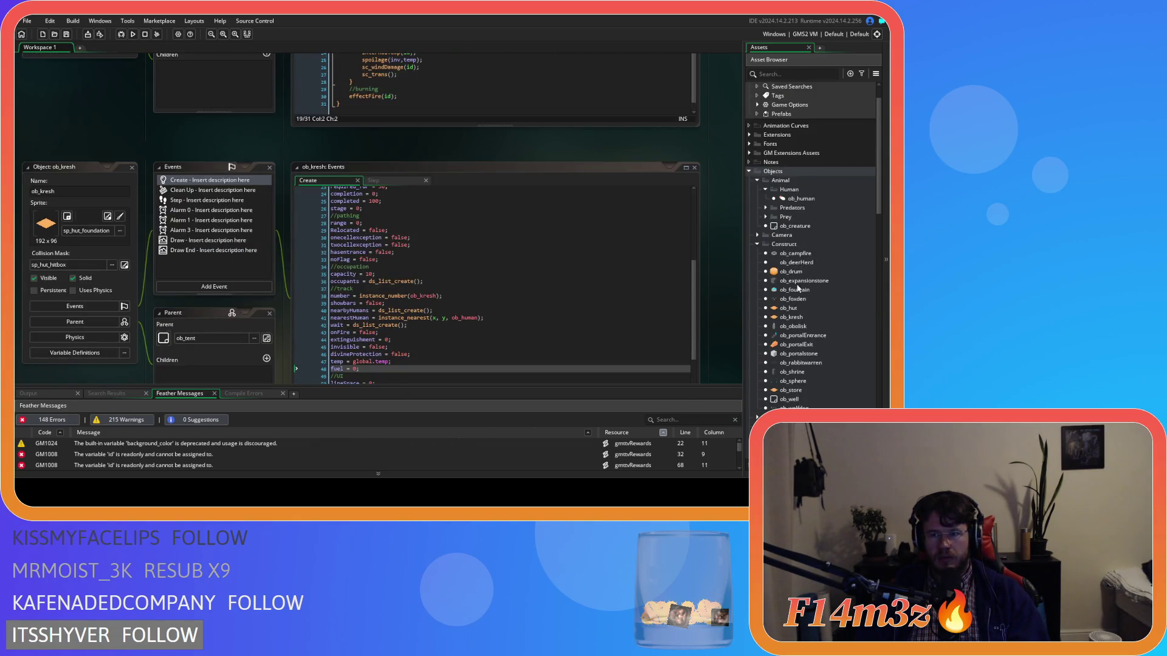
{"action": "double_click", "coordinate": [797, 308]}
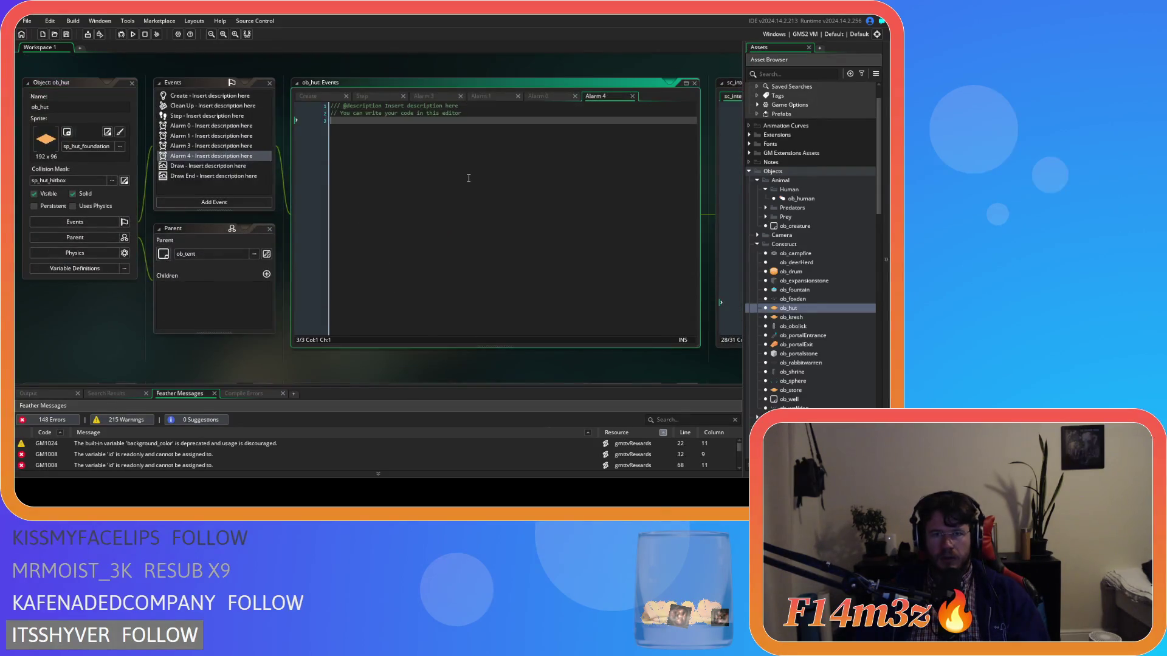
{"action": "left_click", "coordinate": [729, 100]}
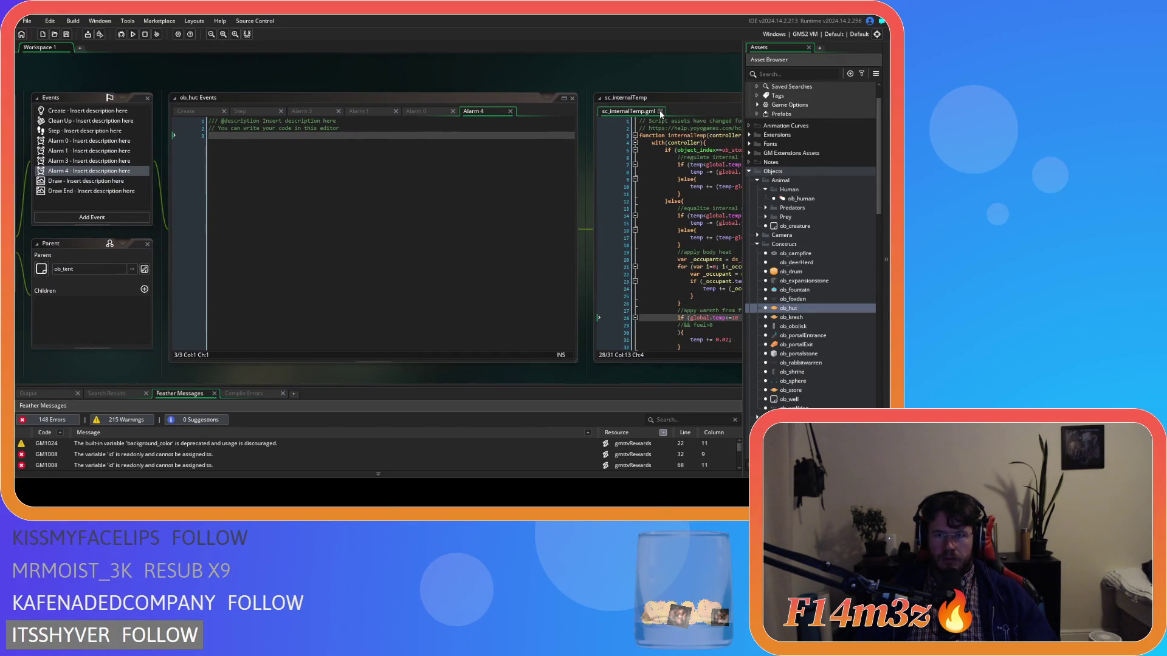
- Type a partial 'part' function name in ob_hut's Alarm 4 and browse the autocomplete list
{"action": "left_click", "coordinate": [357, 208]}
{"action": "type", "text": "par"}
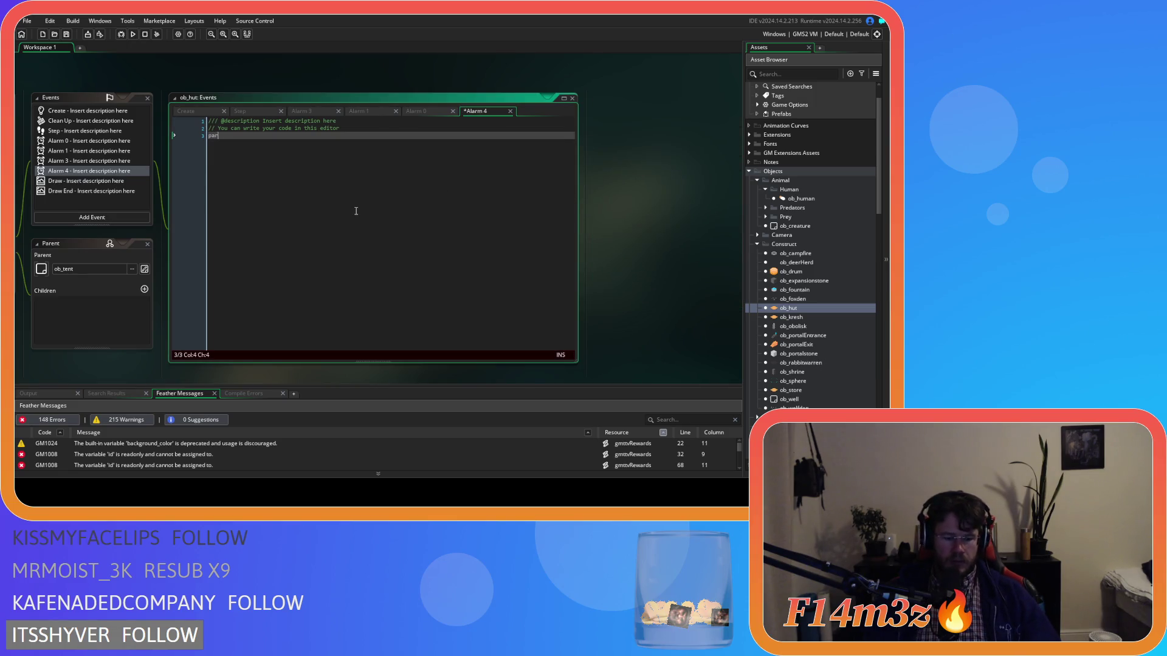
{"action": "type", "text": "ticle_"}
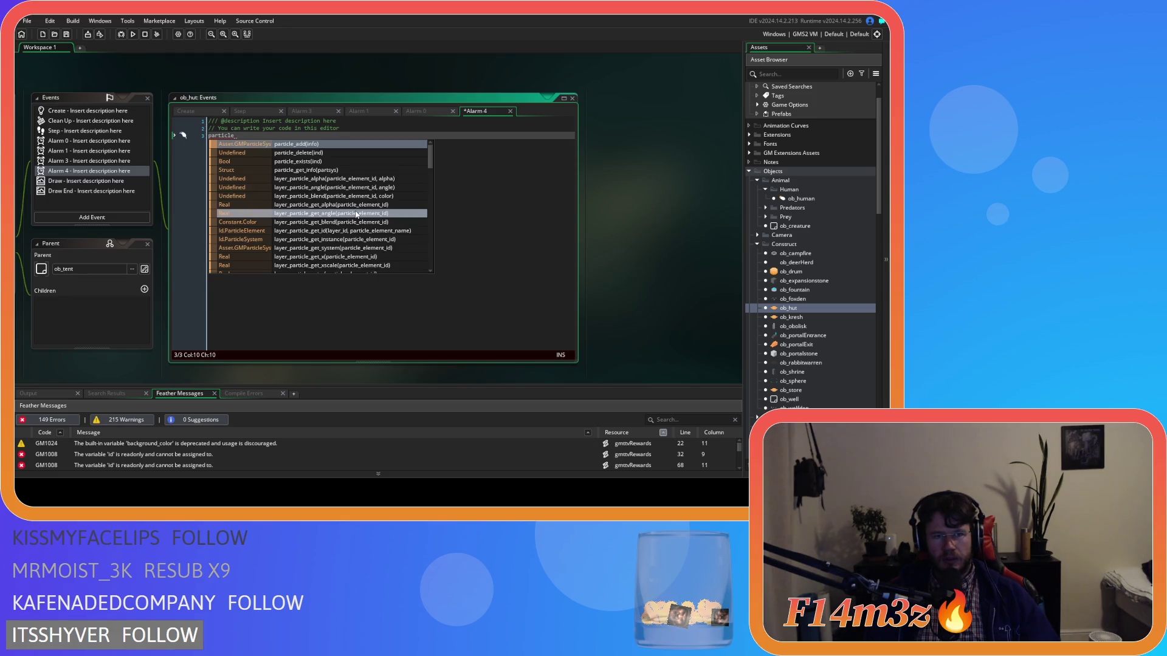
{"action": "type", "text": "c"}
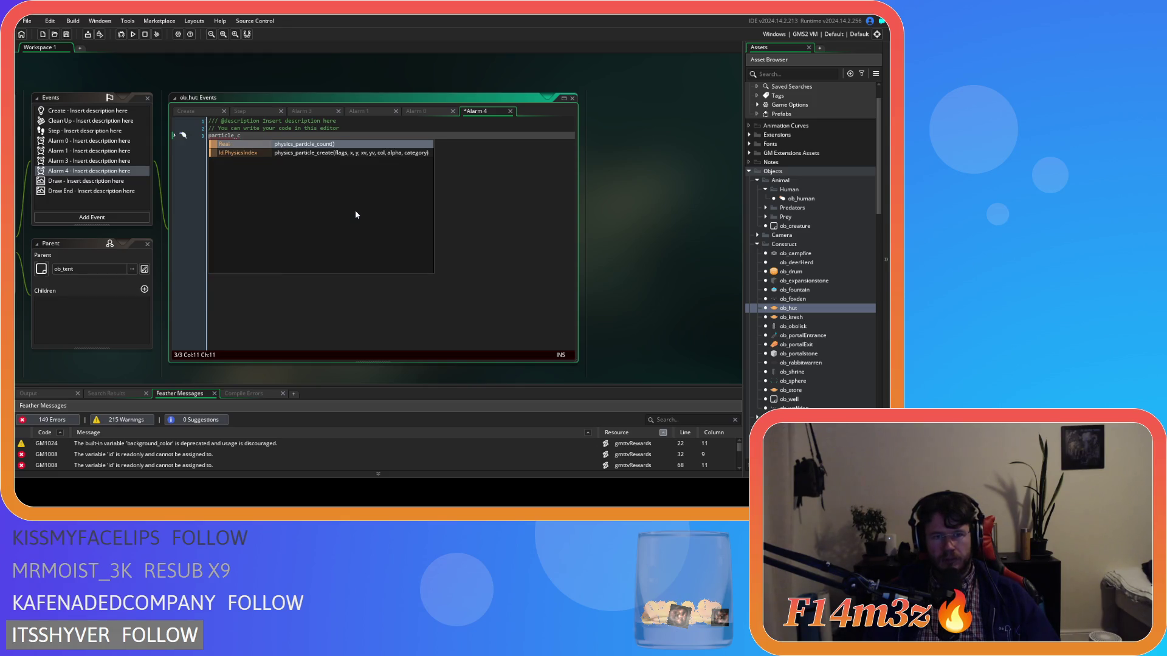
{"action": "key", "text": "BackSpace"}
{"action": "key", "text": "BackSpace"}
{"action": "key", "text": "BackSpace"}
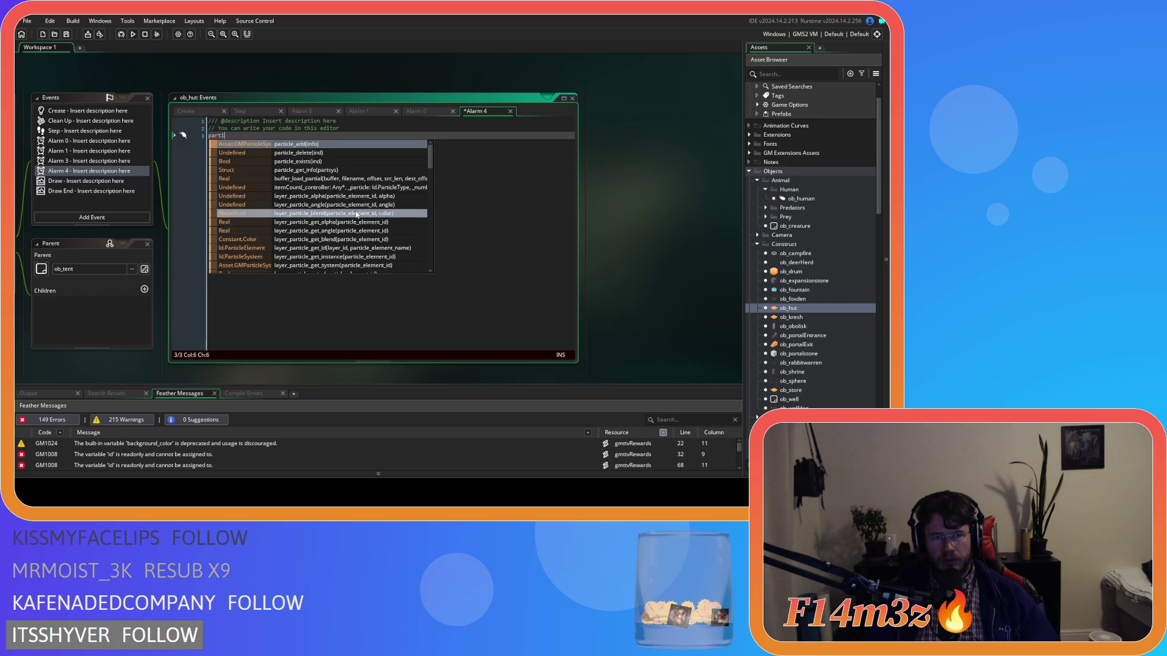
{"action": "type", "text": "rt"}
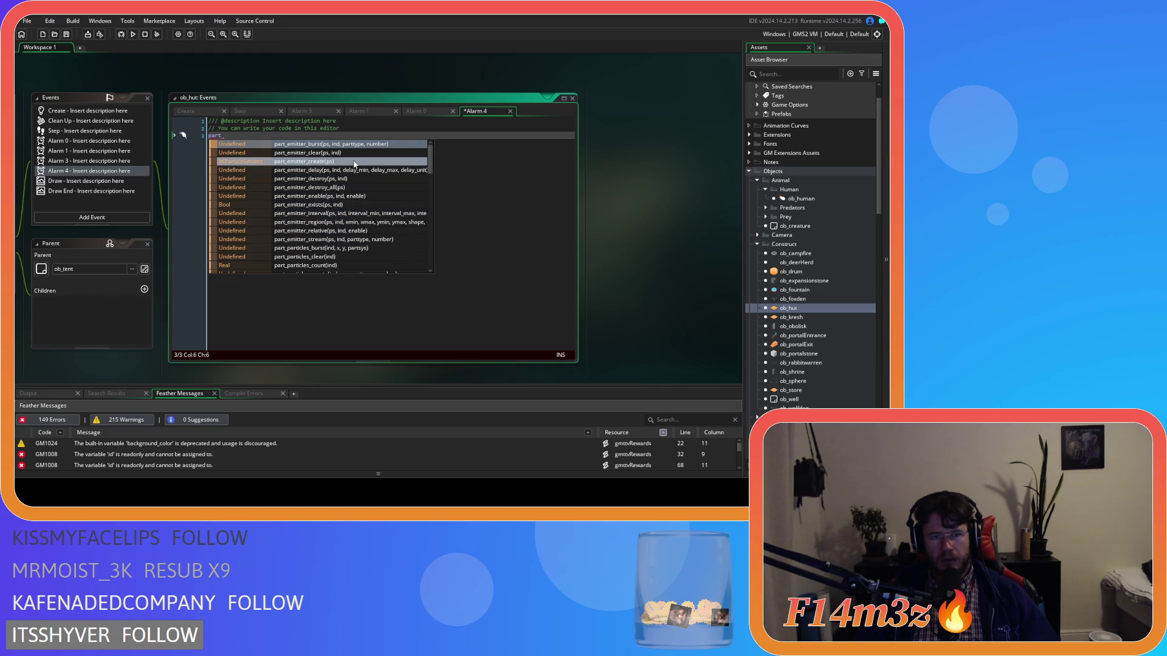
{"action": "scroll", "coordinate": [355, 163], "scroll_direction": "down", "scroll_amount": 2}
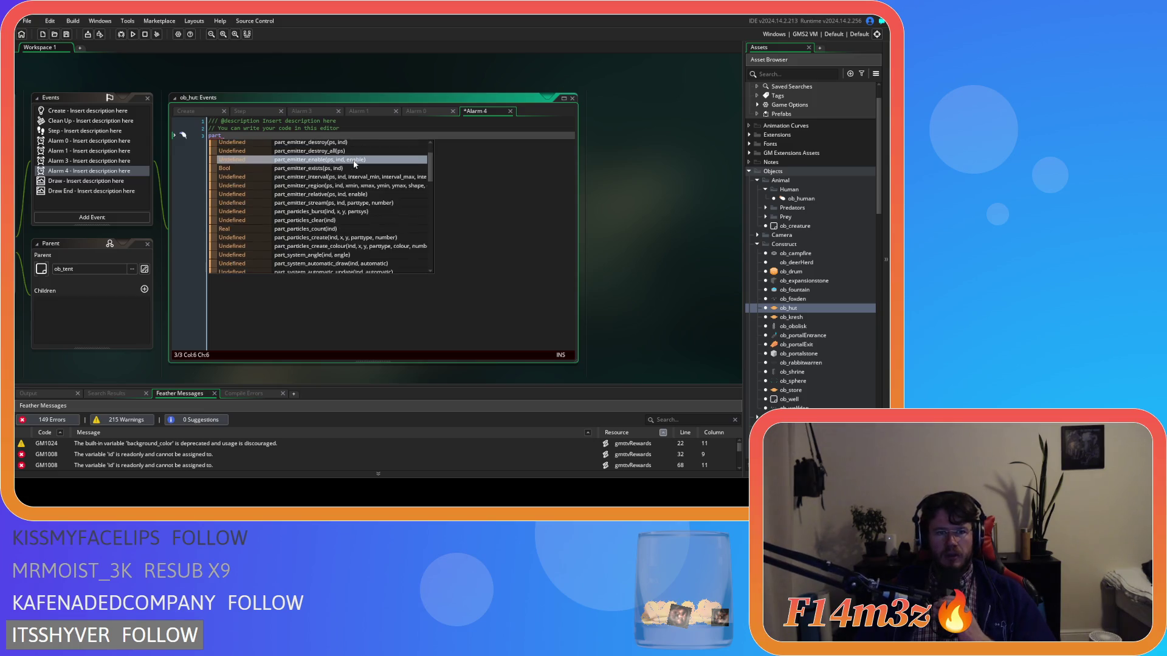
{"action": "scroll", "coordinate": [354, 163], "scroll_direction": "down", "scroll_amount": 2}
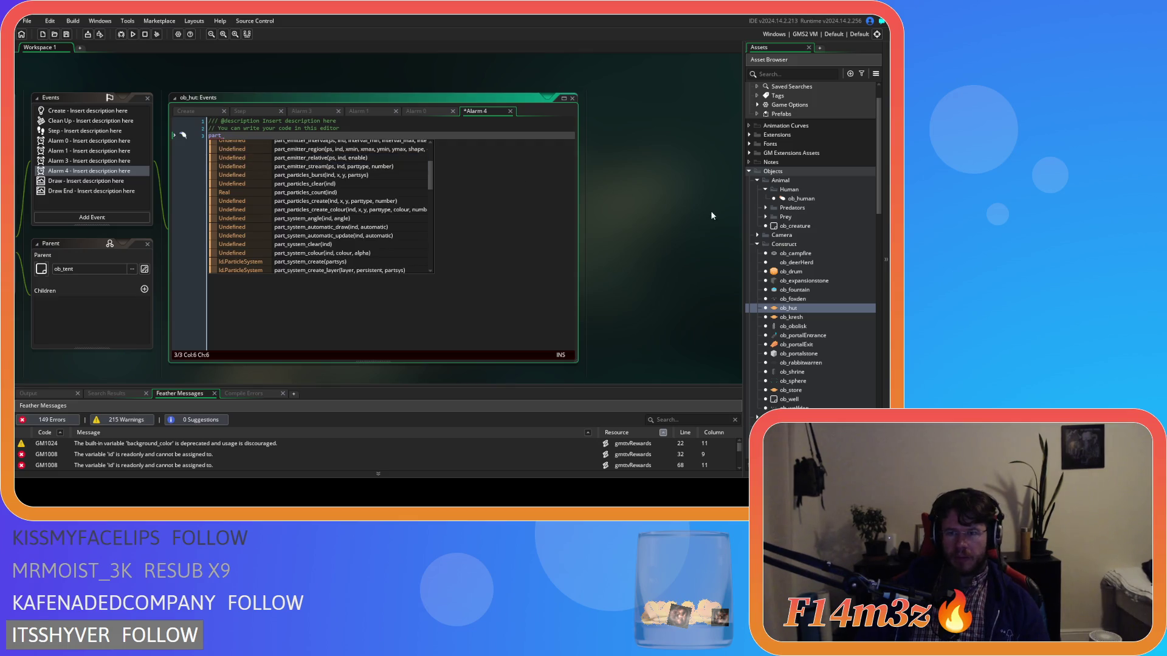
{"action": "double_click", "coordinate": [801, 198]}
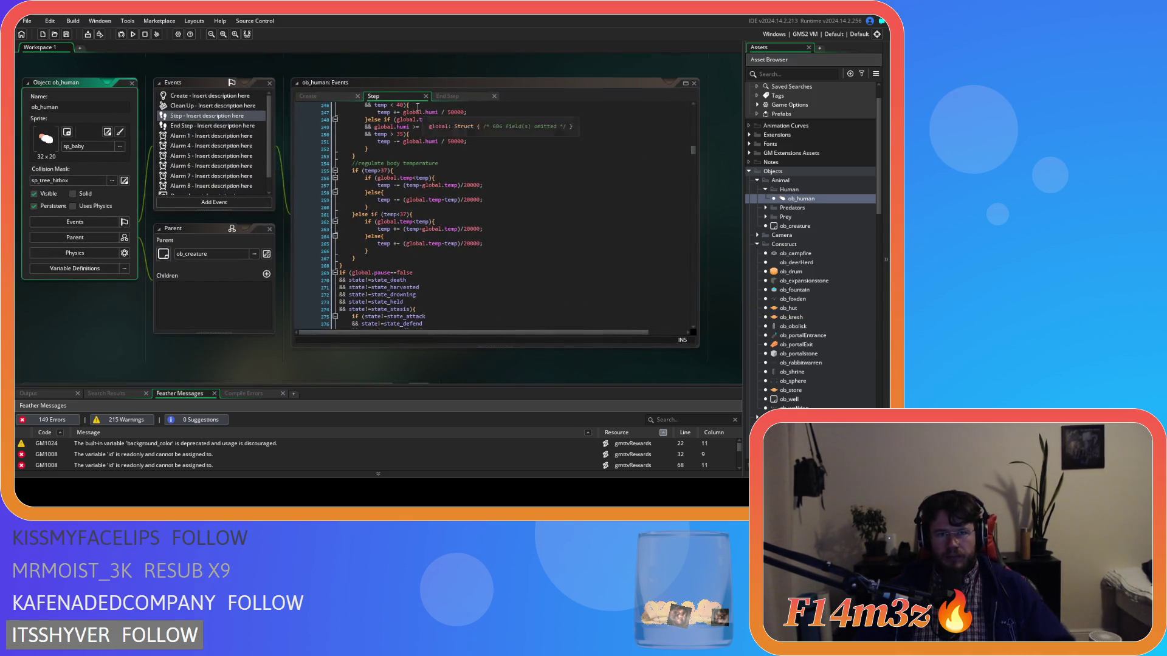
- Paste ob_human's Alarm 1 part_particles_create line into ob_hut's Alarm 4, replacing 'part'
{"action": "left_click", "coordinate": [198, 139]}
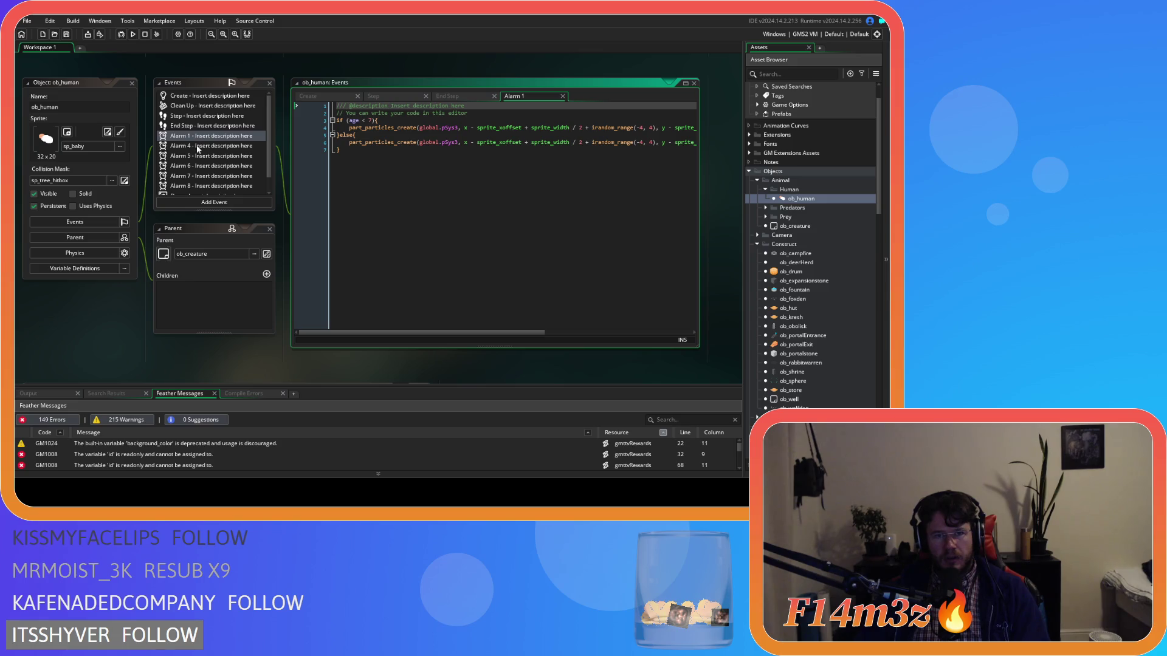
{"action": "left_click_drag", "start_coordinate": [366, 144], "coordinate": [705, 144]}
{"action": "scroll", "coordinate": [717, 226], "scroll_direction": "up", "scroll_amount": 5}
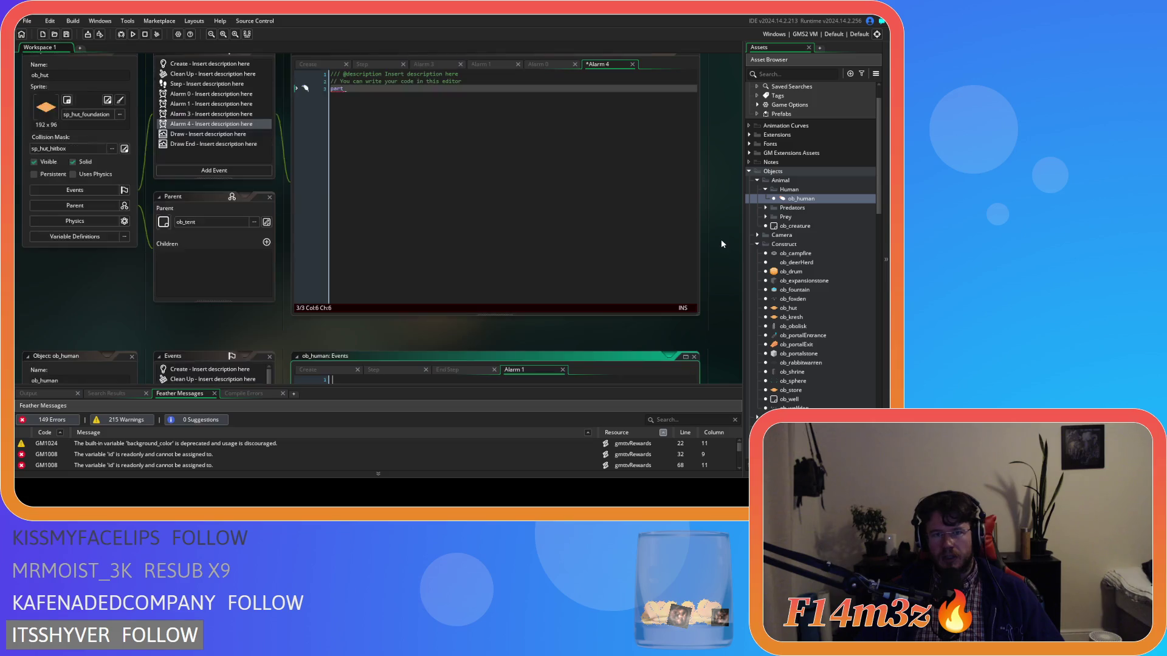
{"action": "left_click", "coordinate": [375, 159]}
{"action": "key", "text": "ctrl+v"}
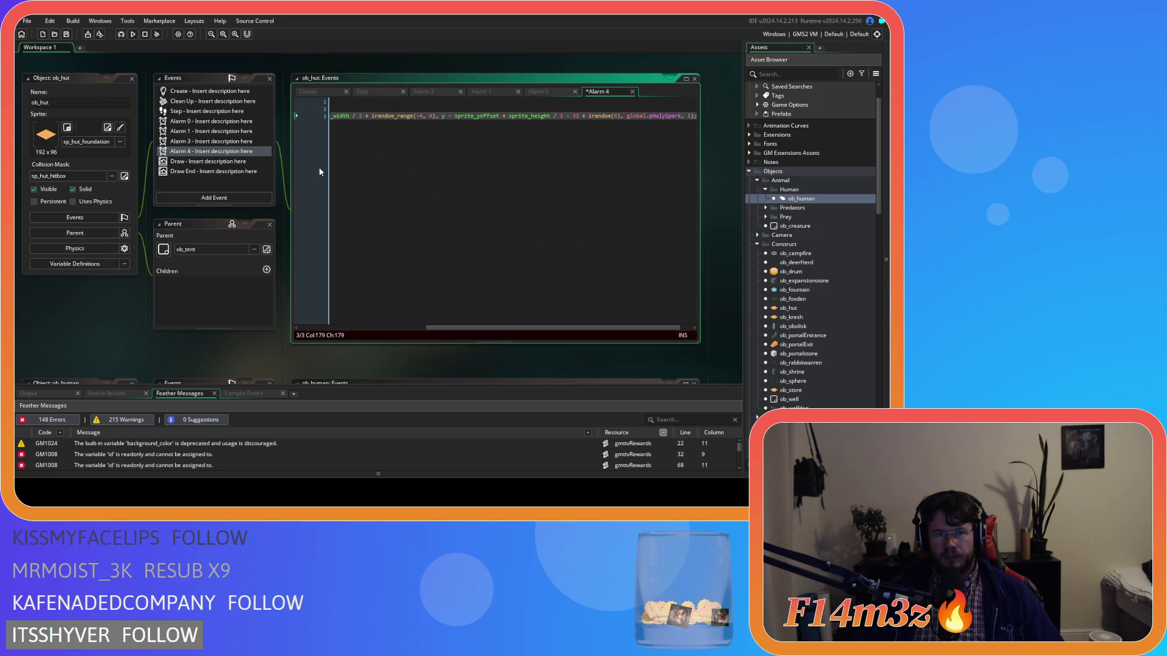
{"action": "left_click_drag", "start_coordinate": [537, 328], "coordinate": [409, 329]}
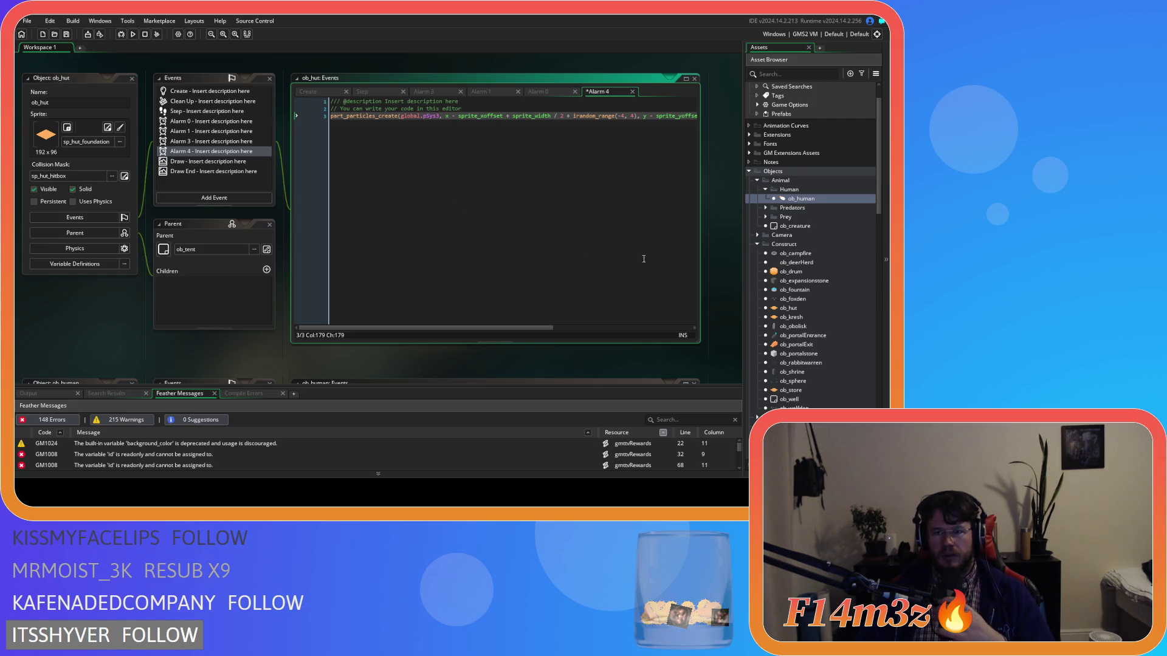
{"action": "scroll", "coordinate": [805, 280], "scroll_direction": "down", "scroll_amount": 8}
{"action": "double_click", "coordinate": [813, 252]}
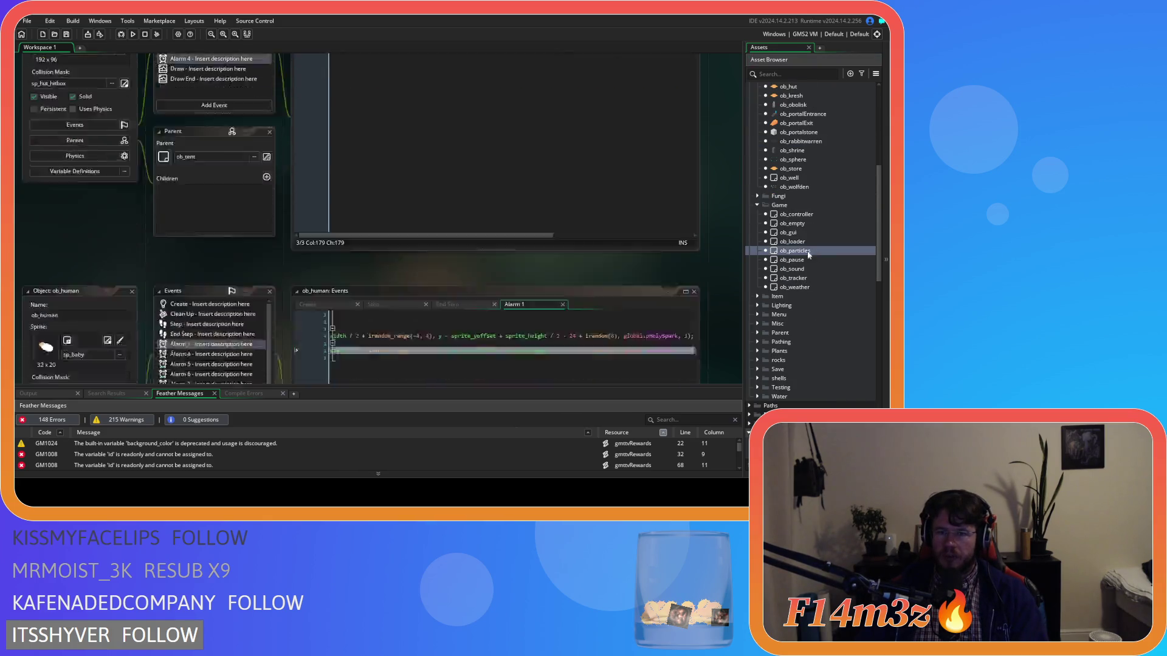
- Scroll ob_particles' Create code to its particle system creation lines
{"action": "scroll", "coordinate": [498, 213], "scroll_direction": "up", "scroll_amount": 5}
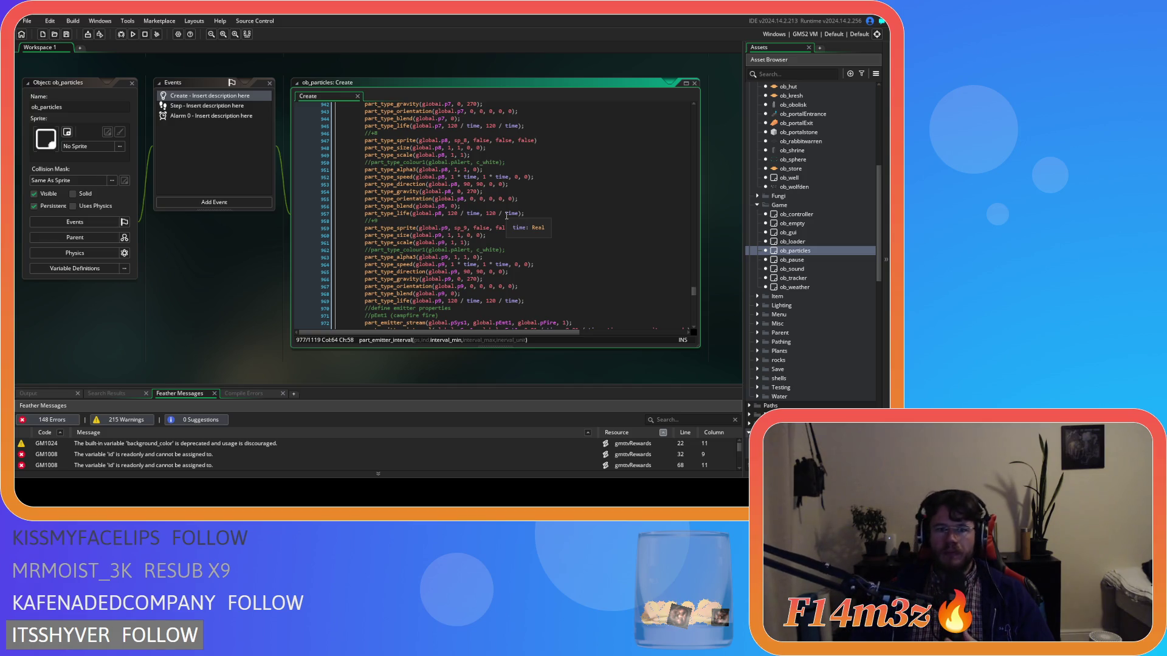
{"action": "scroll", "coordinate": [506, 216], "scroll_direction": "up", "scroll_amount": 8}
{"action": "scroll", "coordinate": [506, 216], "scroll_direction": "up", "scroll_amount": 10}
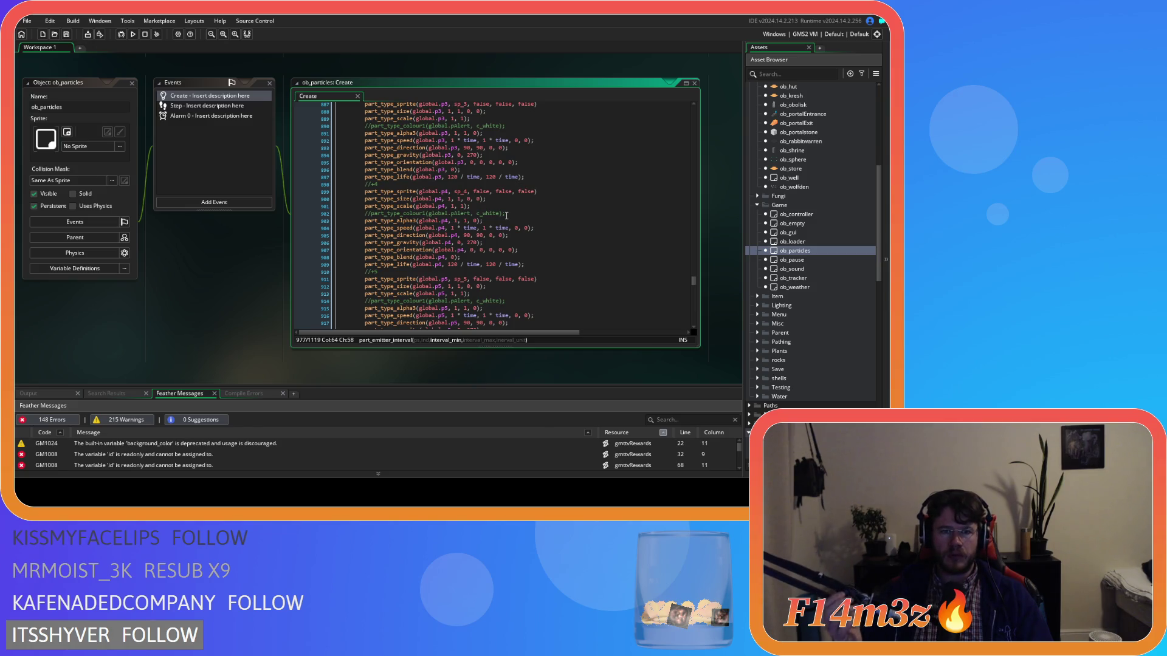
{"action": "scroll", "coordinate": [507, 215], "scroll_direction": "up", "scroll_amount": 20}
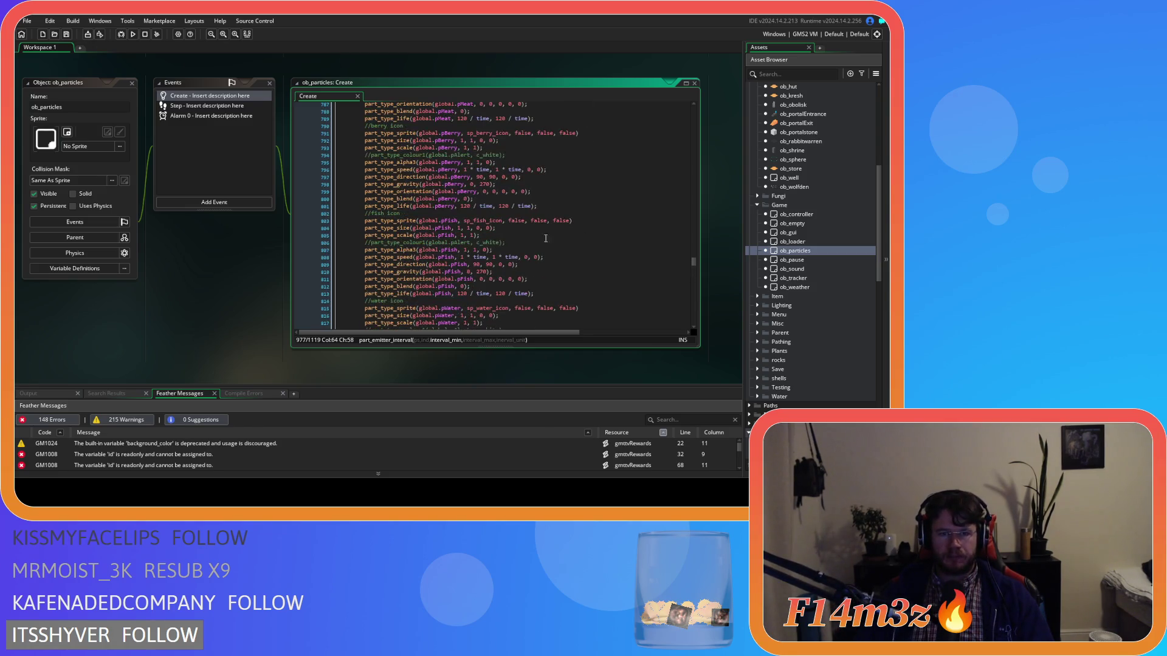
{"action": "mouse_move", "coordinate": [693, 265]}
{"action": "left_mouse_down"}
{"action": "mouse_move", "coordinate": [717, 156]}
{"action": "mouse_move", "coordinate": [693, 119]}
{"action": "left_mouse_up"}
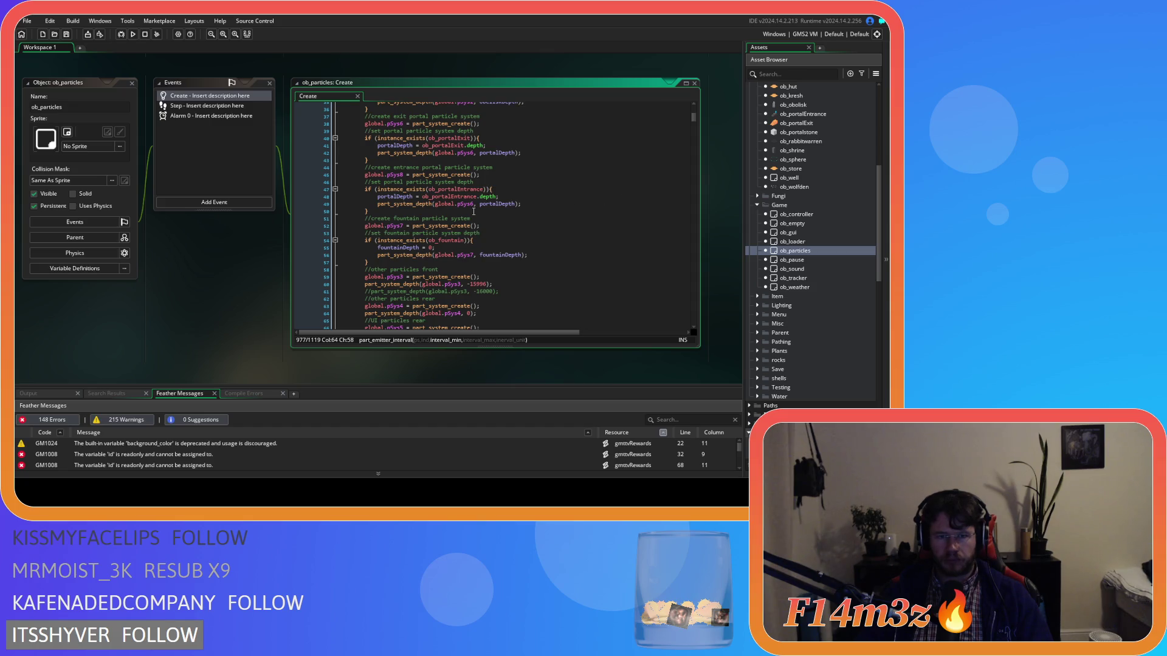
{"action": "left_click", "coordinate": [389, 227]}
{"action": "left_click", "coordinate": [405, 174]}
- Highlight every use of pSys3, then collapse the ob_particles windows
{"action": "scroll", "coordinate": [473, 228], "scroll_direction": "up", "scroll_amount": 2}
{"action": "mouse_move", "coordinate": [473, 229]}
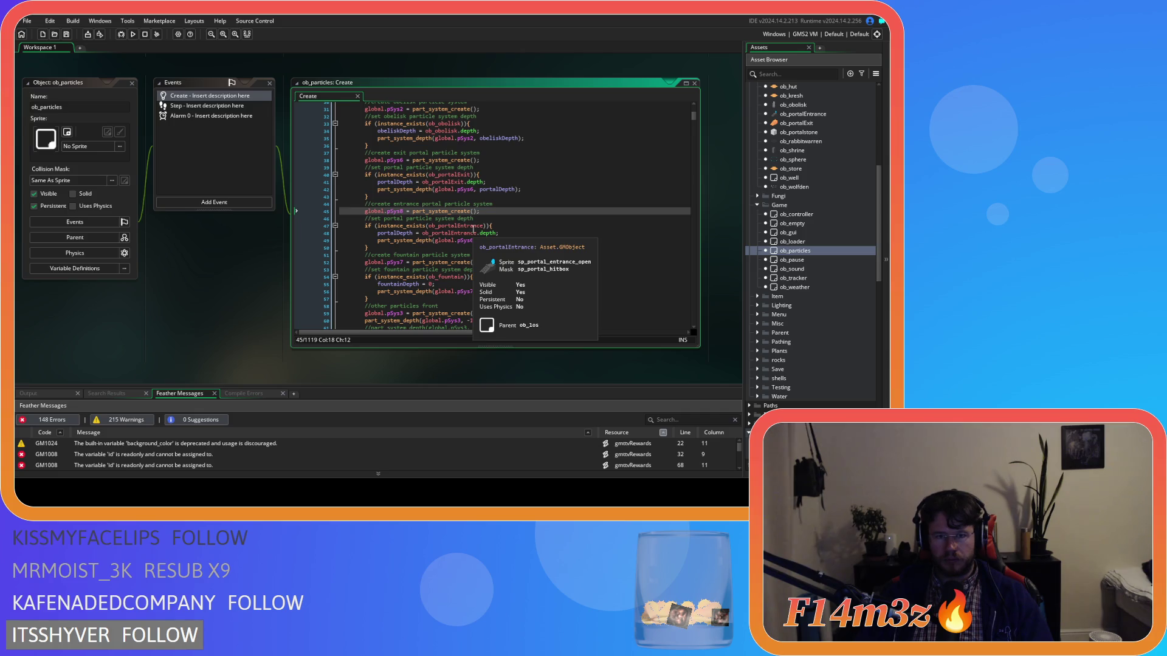
{"action": "scroll", "coordinate": [473, 228], "scroll_direction": "up", "scroll_amount": 3}
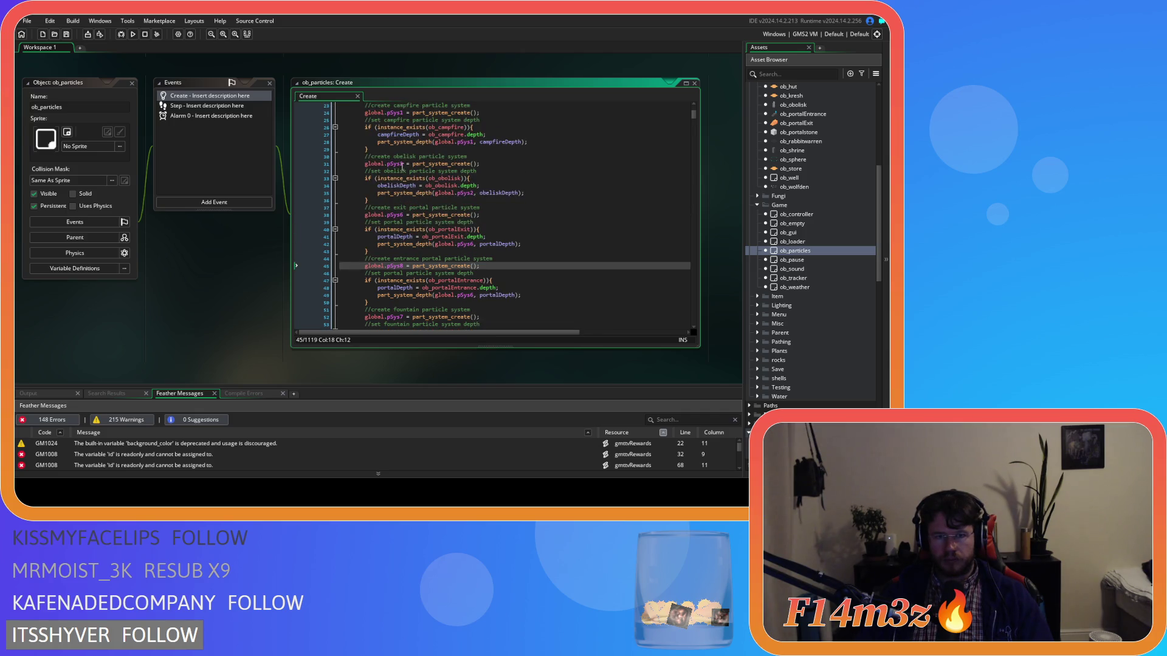
{"action": "scroll", "coordinate": [401, 166], "scroll_direction": "up", "scroll_amount": 3}
{"action": "scroll", "coordinate": [412, 203], "scroll_direction": "down", "scroll_amount": 10}
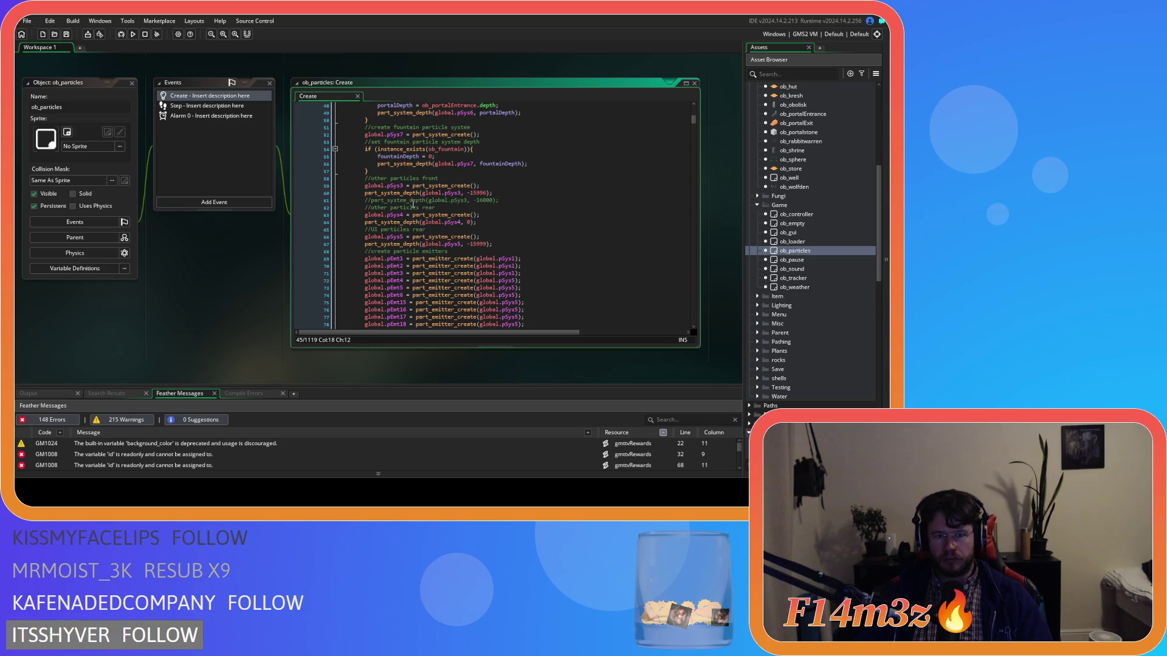
{"action": "double_click", "coordinate": [393, 187]}
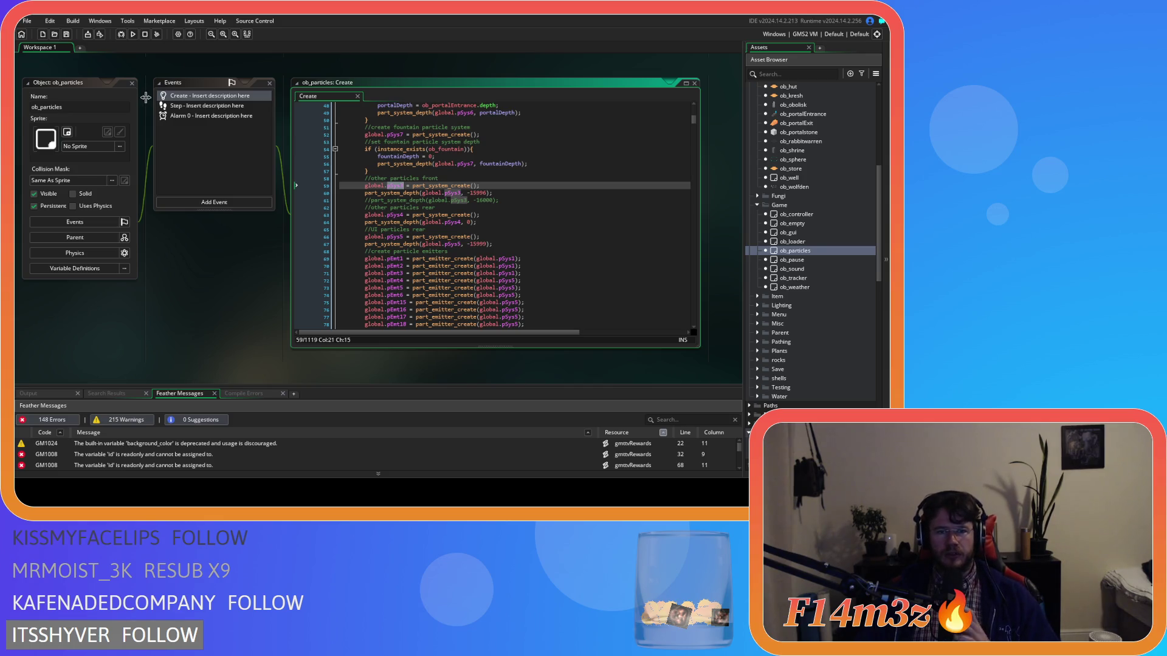
{"action": "double_click", "coordinate": [136, 85]}
{"action": "scroll", "coordinate": [398, 249], "scroll_direction": "up", "scroll_amount": 10}
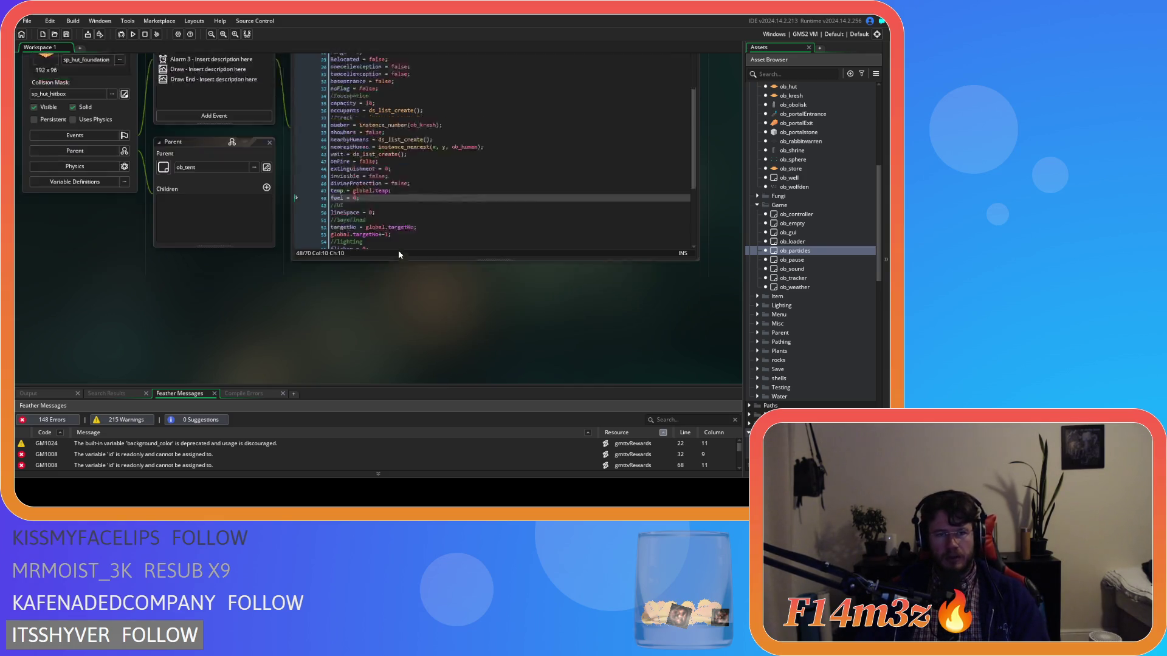
- Strip the spaces from the x argument and delete its irandom_range(-4, 4) offset
{"action": "scroll", "coordinate": [469, 257], "scroll_direction": "up", "scroll_amount": 10}
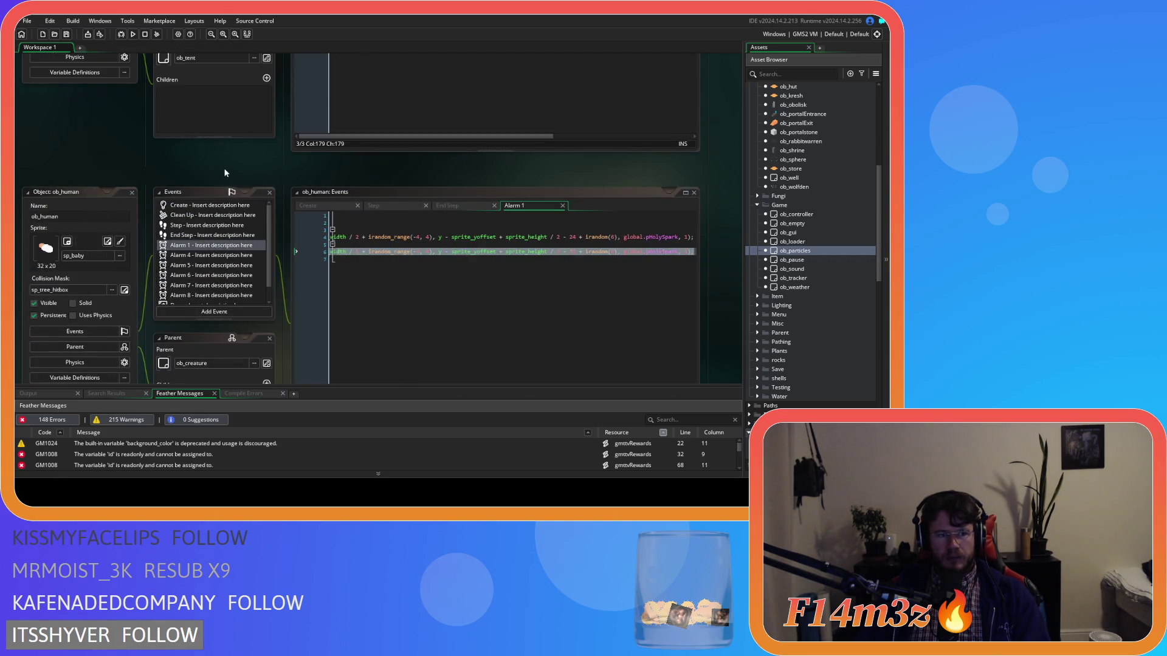
{"action": "scroll", "coordinate": [229, 176], "scroll_direction": "up", "scroll_amount": 5}
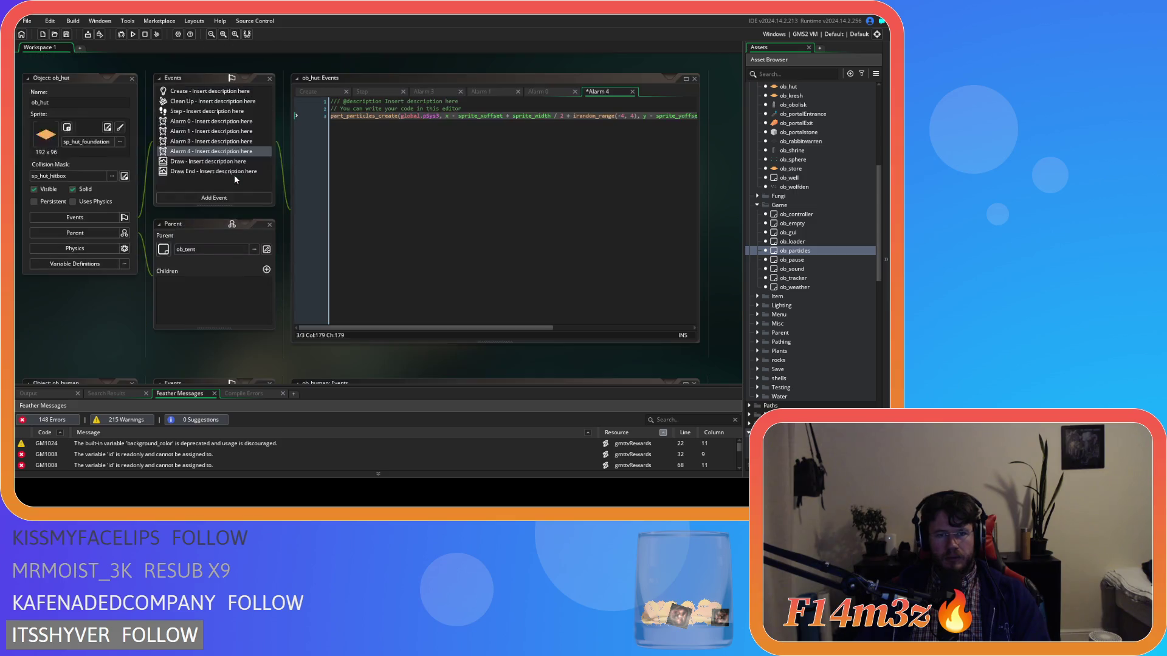
{"action": "left_click", "coordinate": [451, 115]}
{"action": "key", "text": "Delete"}
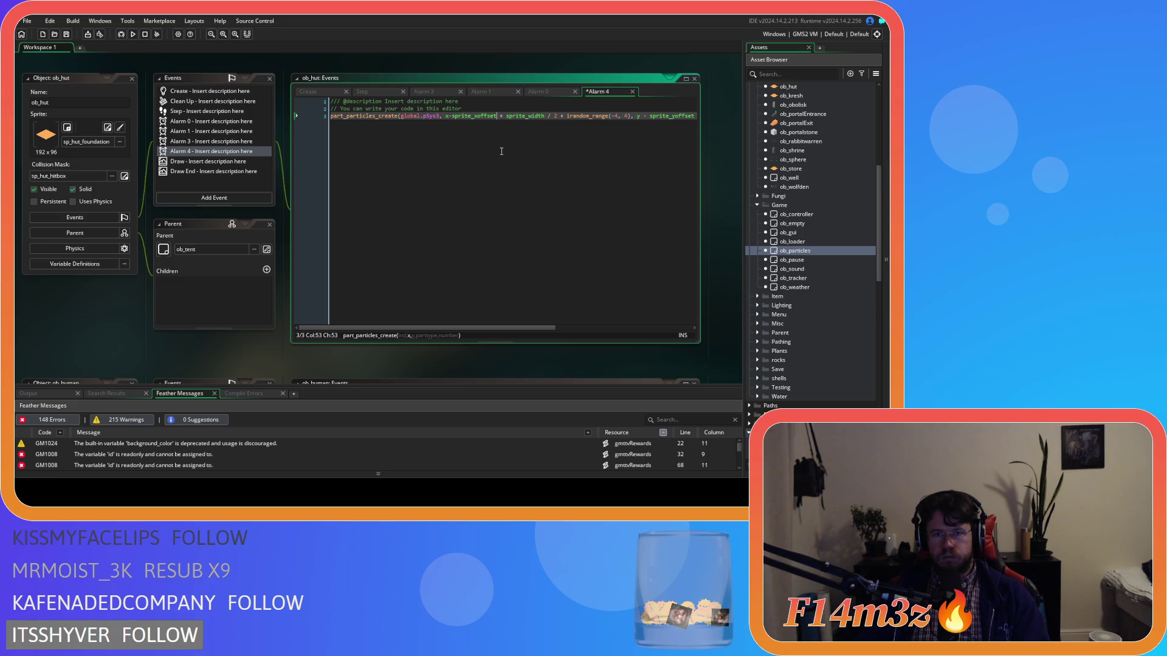
{"action": "key", "text": "Delete"}
{"action": "key", "text": "Right"}
{"action": "key", "text": "Delete"}
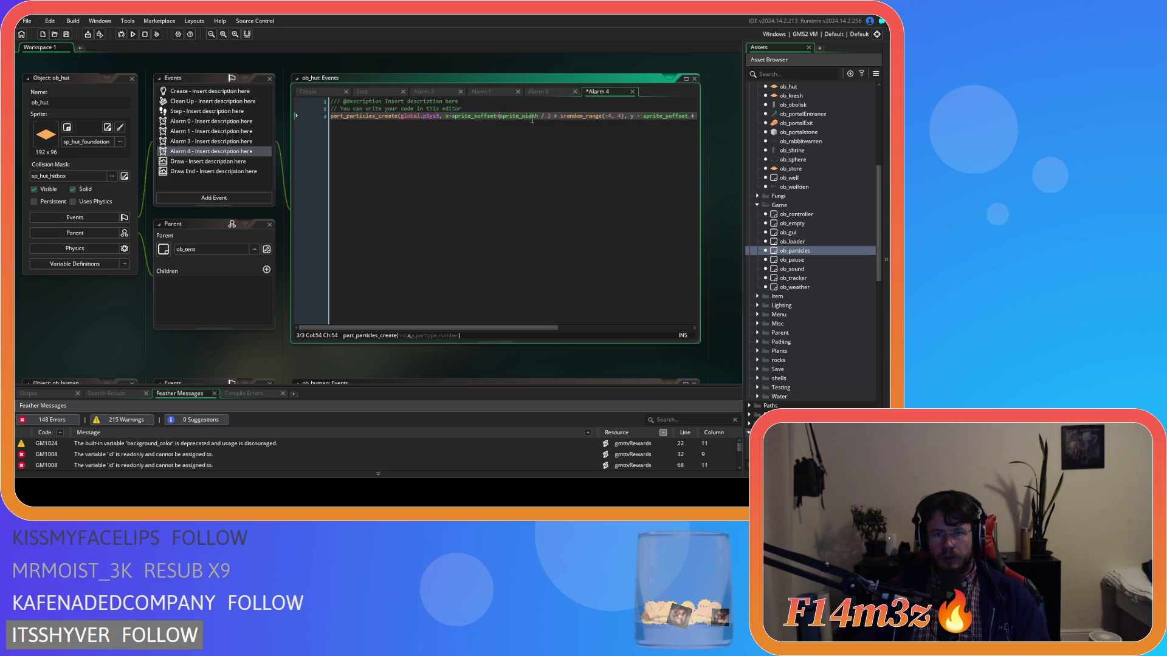
{"action": "key", "text": "ctrl+Right"}
{"action": "key", "text": "Delete"}
{"action": "key", "text": "Right"}
{"action": "key", "text": "Delete"}
{"action": "left_click_drag", "start_coordinate": [546, 116], "coordinate": [562, 120]}
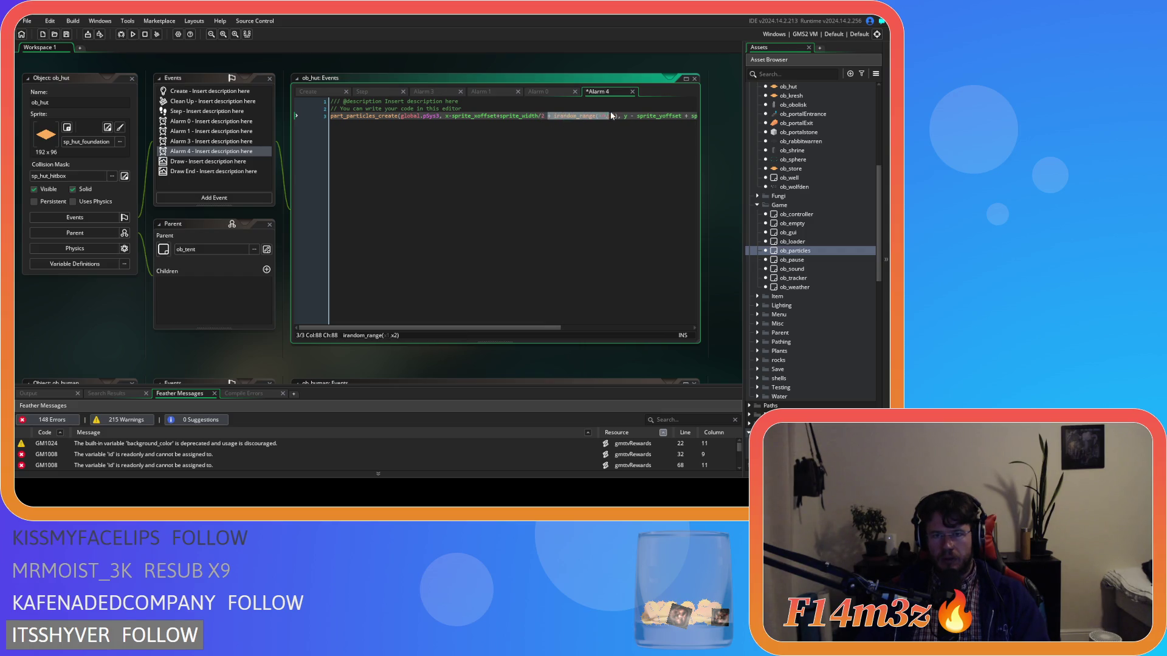
{"action": "key", "text": "BackSpace"}
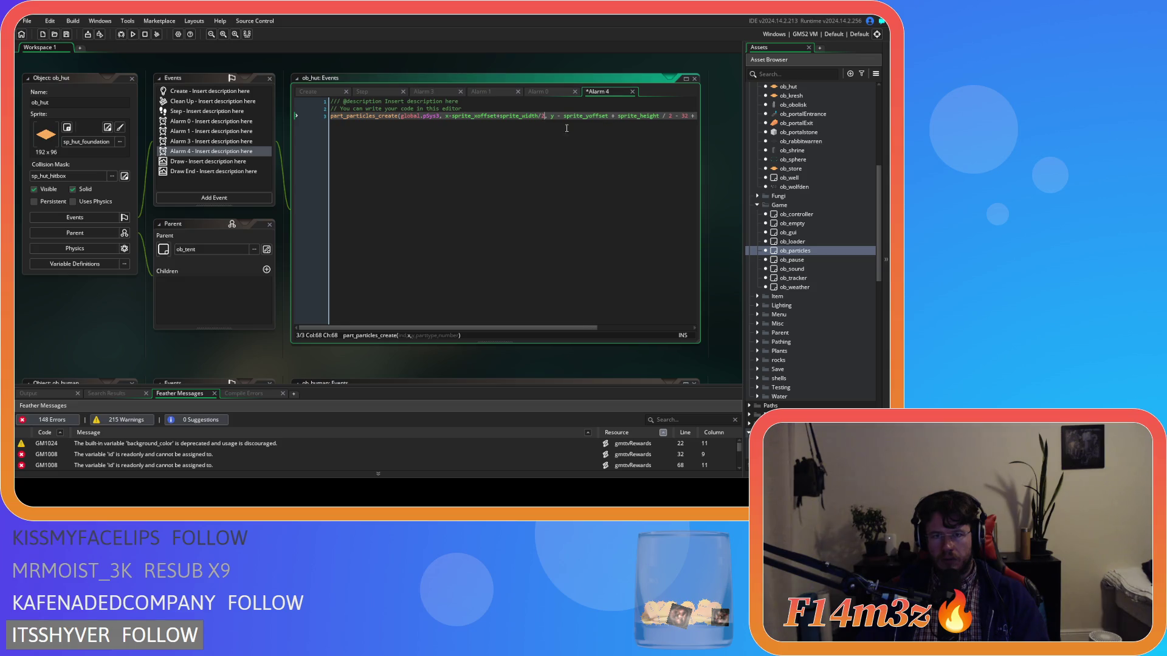
- Remove the y argument's spaces and replace 'sprite_height / 2 -' with '+'
{"action": "key", "text": "Delete"}
{"action": "key", "text": "Right"}
{"action": "key", "text": "Delete"}
{"action": "key", "text": "Right"}
{"action": "key", "text": "Delete"}
{"action": "key", "text": "Delete"}
{"action": "key", "text": "Delete"}
{"action": "mouse_move", "coordinate": [658, 115]}
{"action": "left_mouse_down"}
{"action": "mouse_move", "coordinate": [589, 117]}
{"action": "mouse_move", "coordinate": [601, 119]}
{"action": "left_mouse_up"}
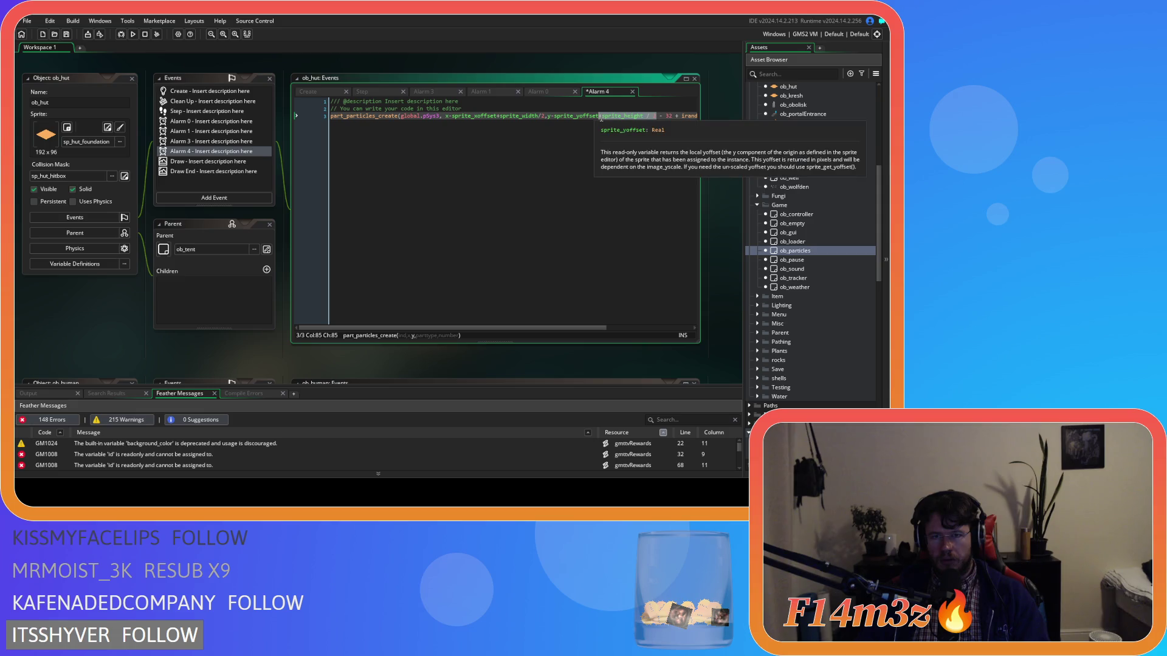
{"action": "type", "text": "+"}
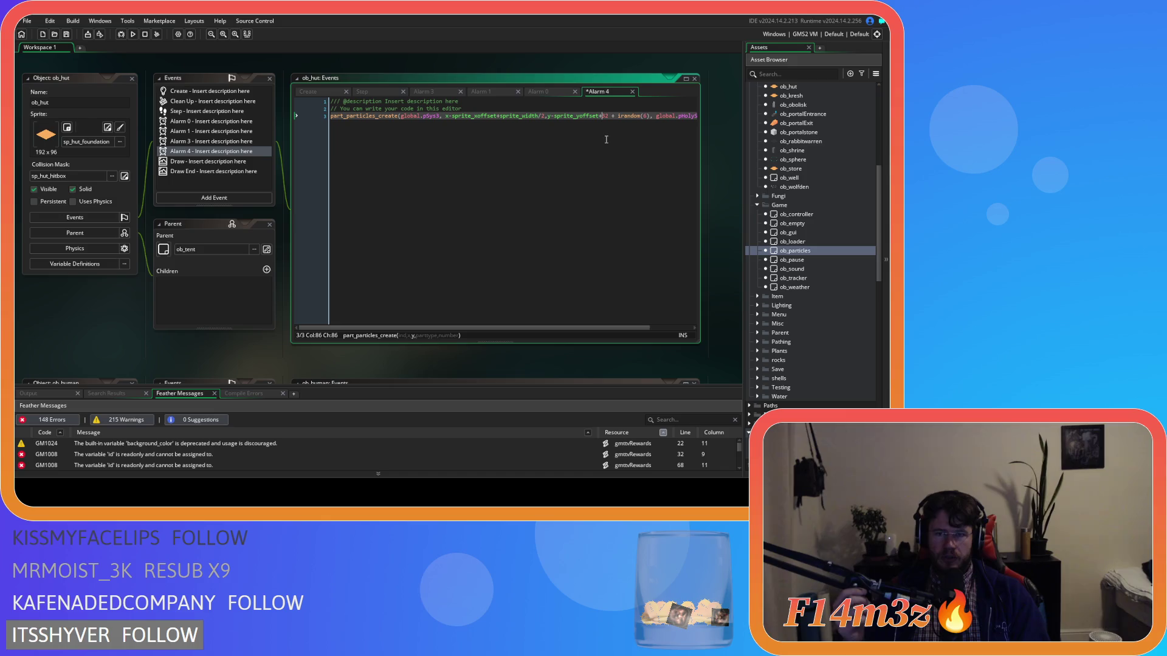
- Open the sp_hut sprite from the Sprites > Constructs folder
{"action": "scroll", "coordinate": [765, 396], "scroll_direction": "down", "scroll_amount": 15}
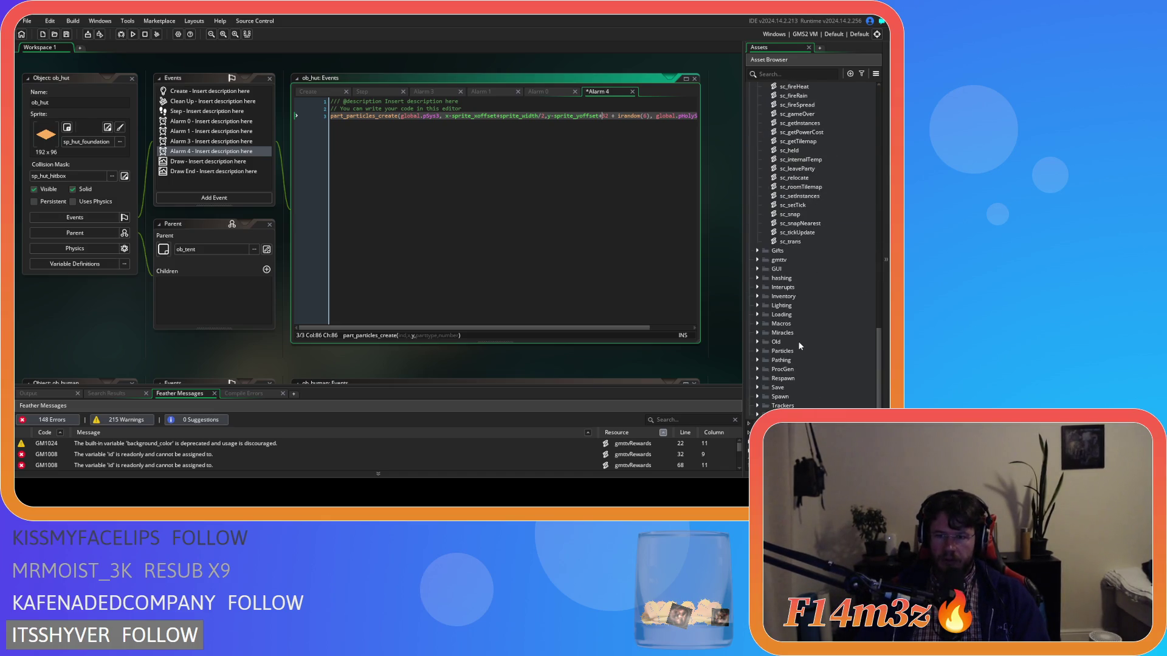
{"action": "left_click", "coordinate": [749, 417]}
{"action": "scroll", "coordinate": [759, 410], "scroll_direction": "down", "scroll_amount": 5}
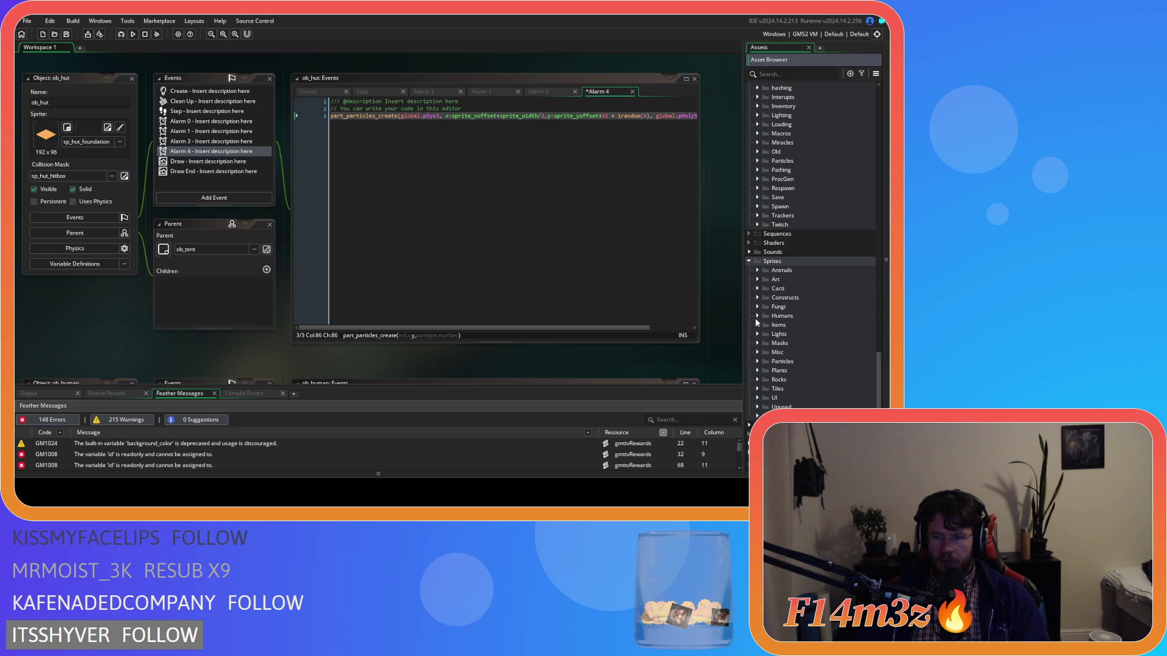
{"action": "left_click", "coordinate": [757, 298]}
{"action": "scroll", "coordinate": [795, 340], "scroll_direction": "down", "scroll_amount": 2}
{"action": "left_click", "coordinate": [799, 338]}
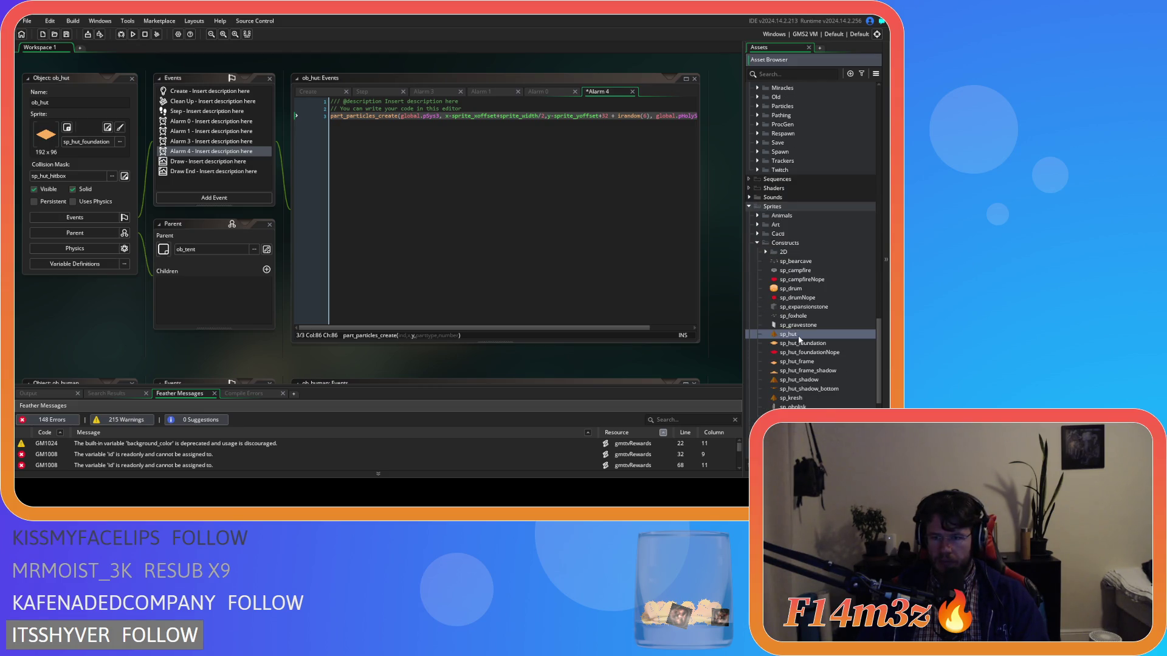
{"action": "double_click", "coordinate": [799, 338]}
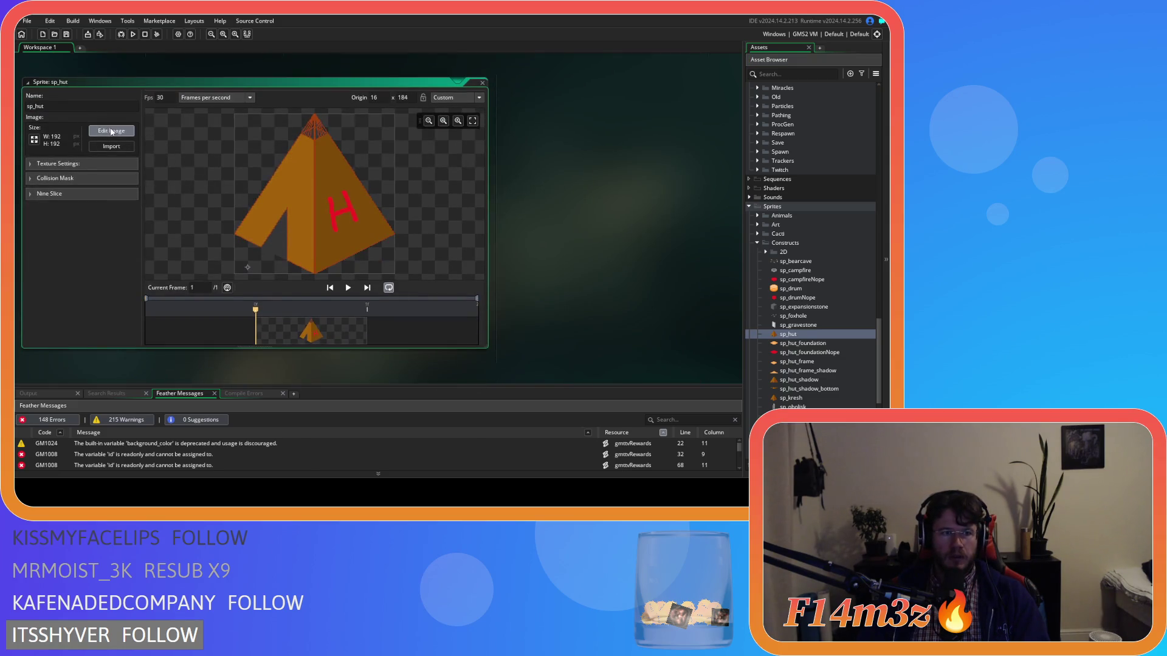
- View sp_hut in the image editor with the grid on, then close both editors
{"action": "left_click", "coordinate": [111, 131]}
{"action": "left_click", "coordinate": [535, 117]}
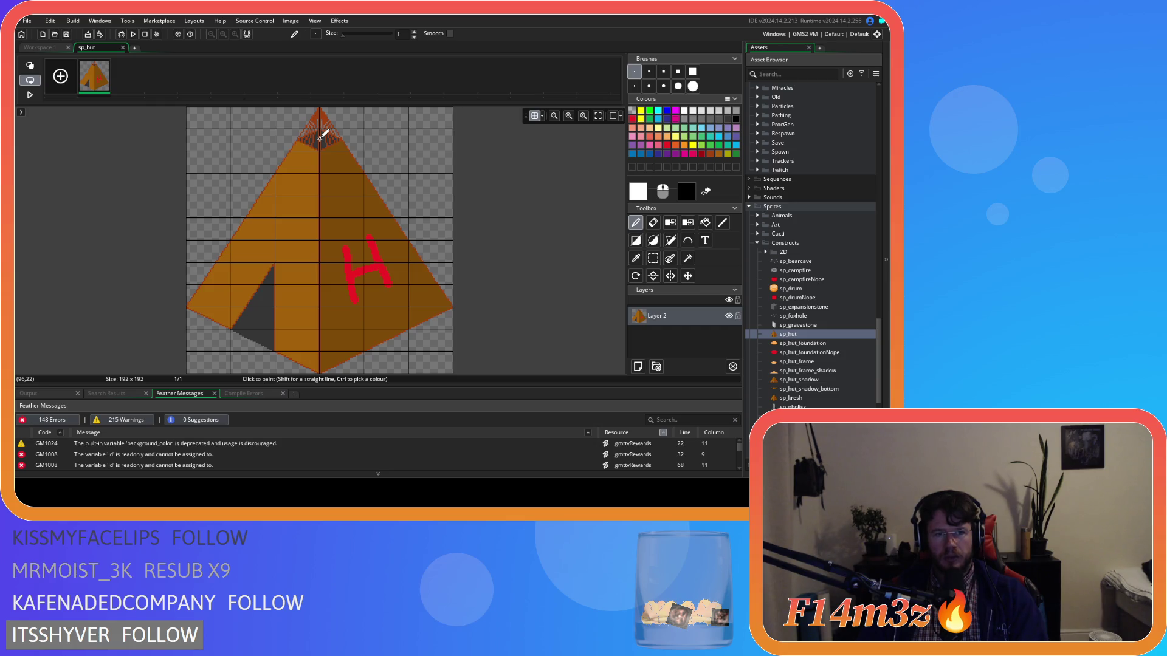
{"action": "left_click", "coordinate": [123, 48]}
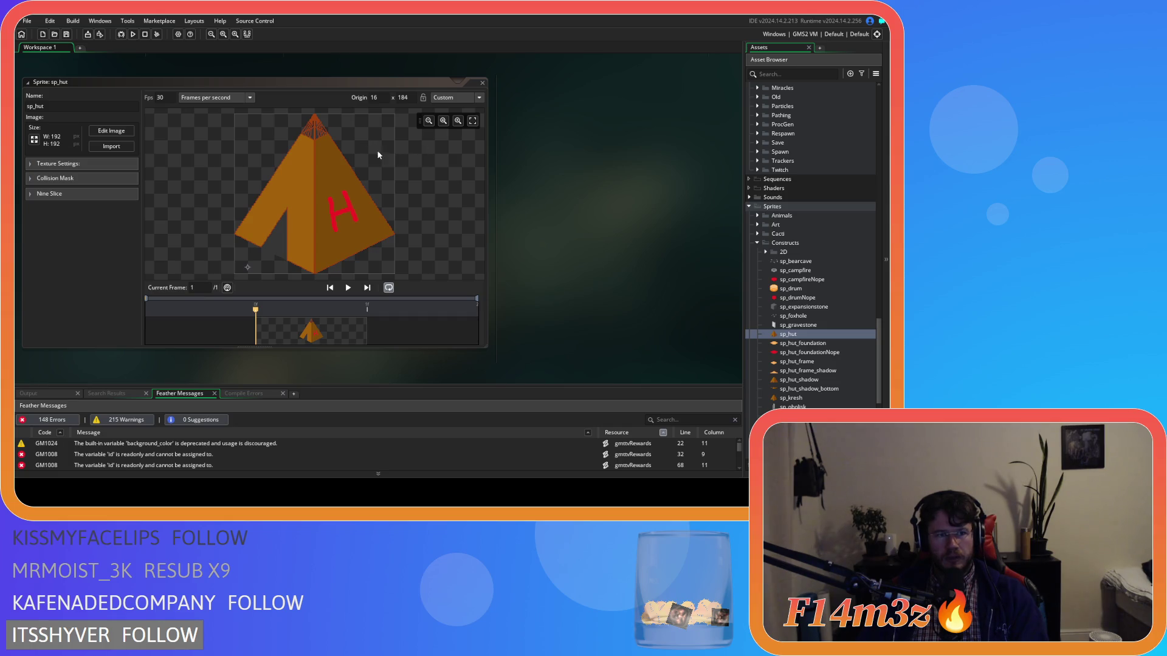
{"action": "left_click", "coordinate": [482, 84]}
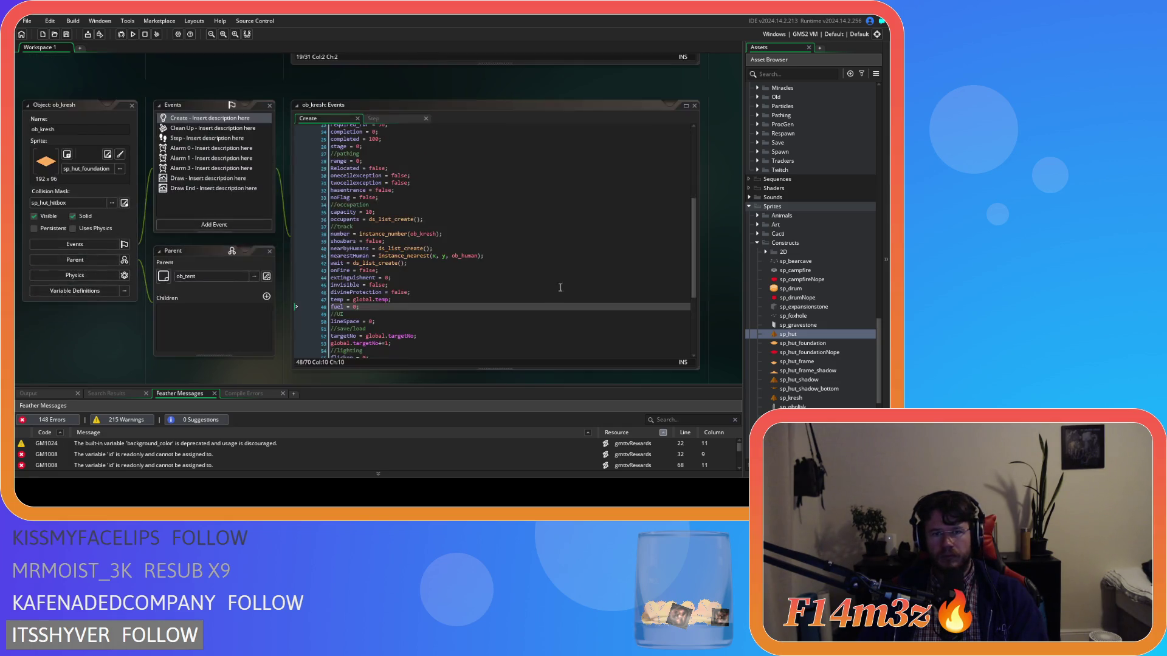
- Scroll the workspace up past ob_store, ob_campfire and ob_human to ob_hut's Alarm 4 code
{"action": "scroll", "coordinate": [177, 210], "scroll_direction": "down", "scroll_amount": 5}
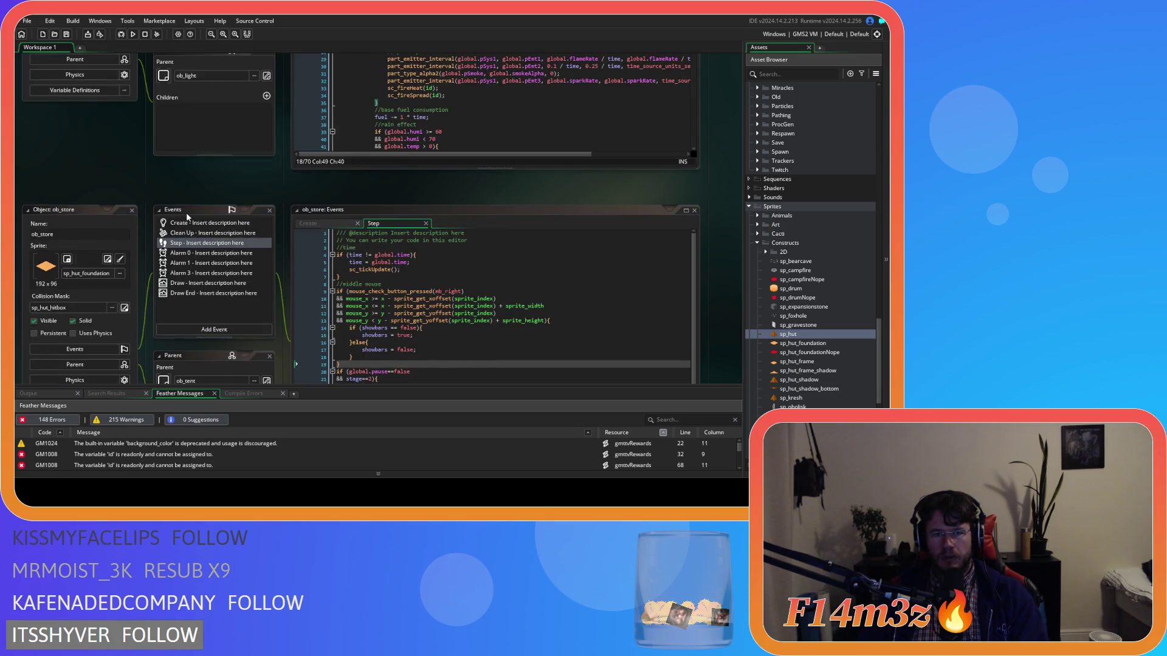
{"action": "scroll", "coordinate": [186, 213], "scroll_direction": "up", "scroll_amount": 2}
{"action": "scroll", "coordinate": [186, 214], "scroll_direction": "up", "scroll_amount": 3}
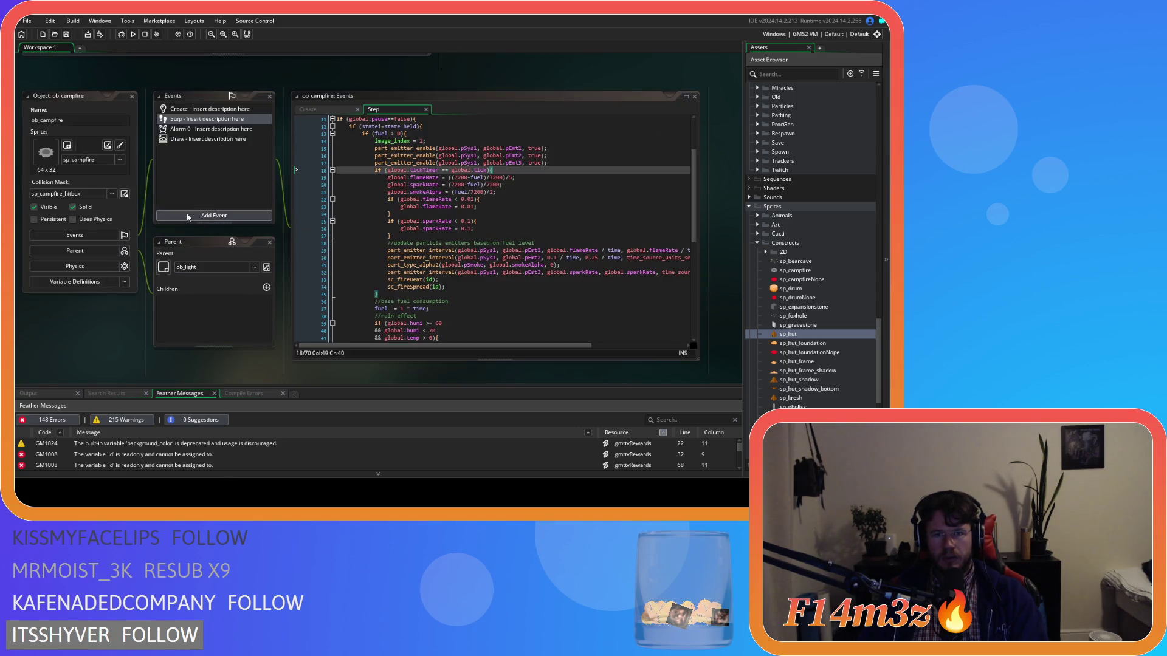
{"action": "scroll", "coordinate": [201, 230], "scroll_direction": "up", "scroll_amount": 10}
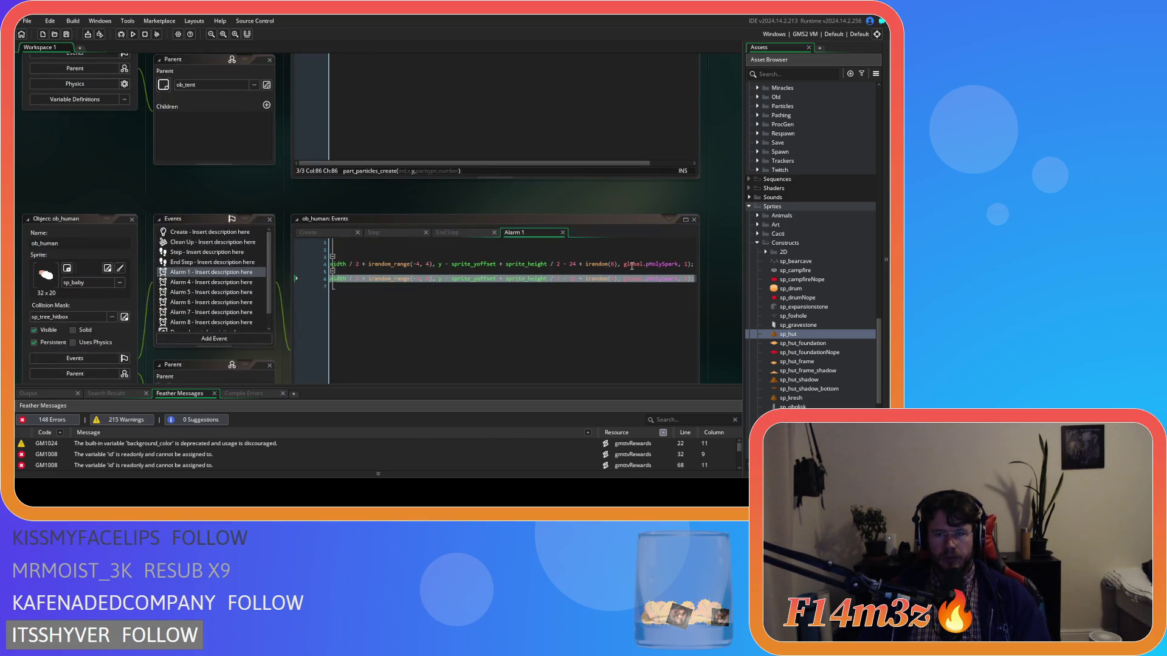
{"action": "scroll", "coordinate": [283, 199], "scroll_direction": "up", "scroll_amount": 3}
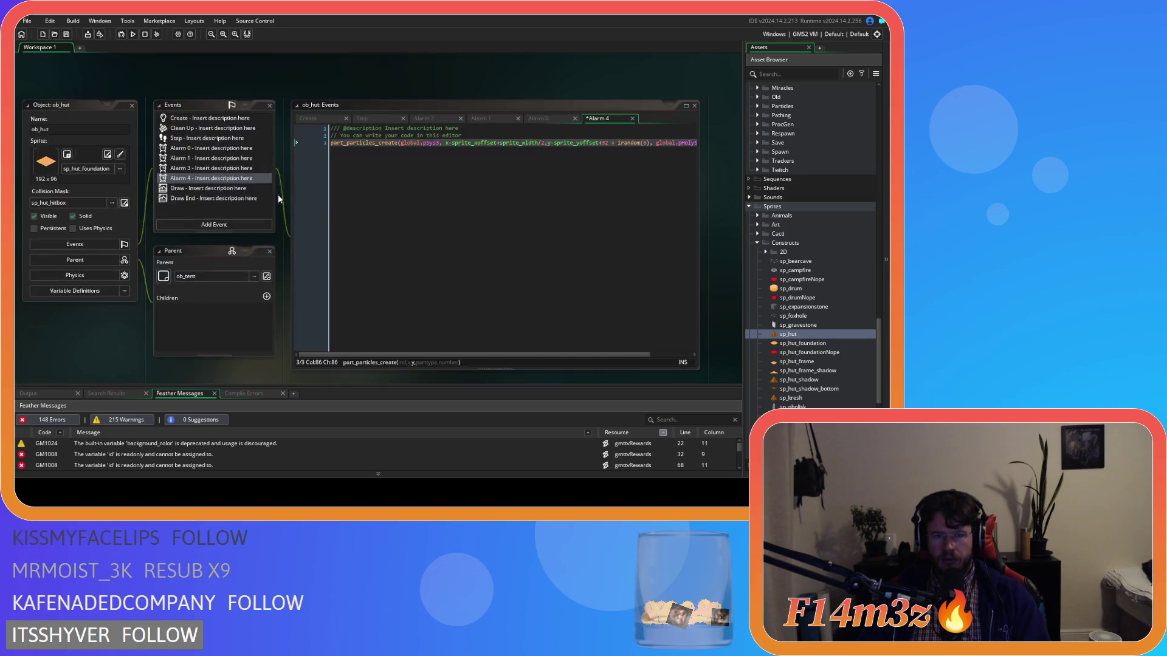
- In ob_hut's Alarm 4 particle call, change the height offset 32 to 24 and drop '+ irandom(6)'
{"action": "scroll", "coordinate": [337, 193], "scroll_direction": "up", "scroll_amount": 1}
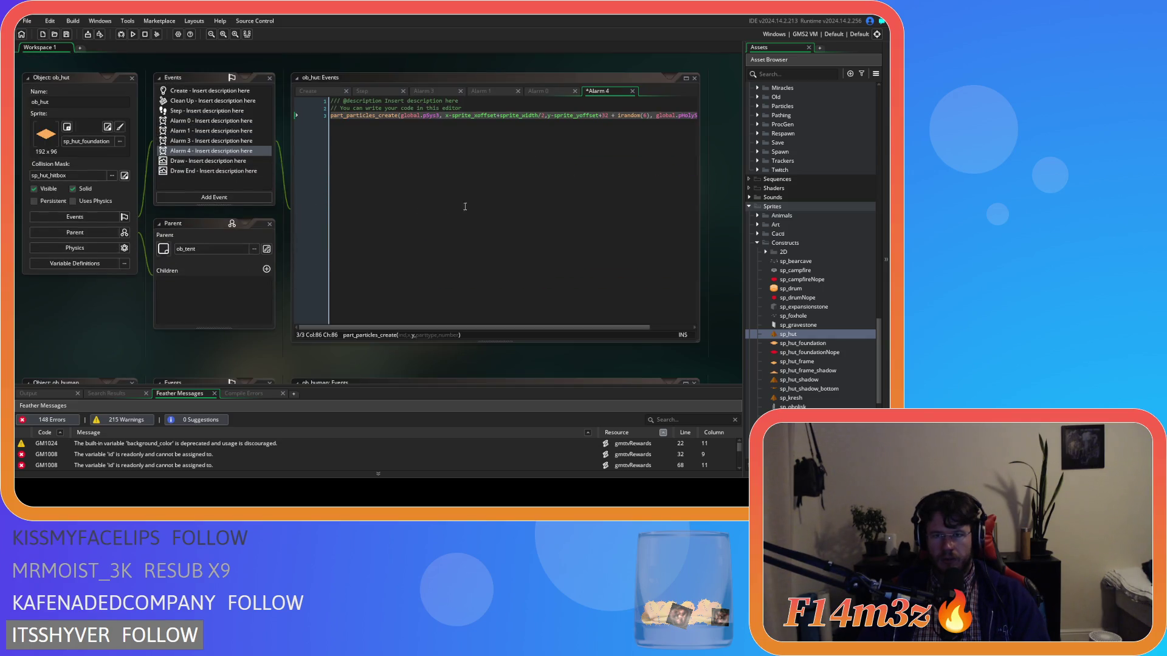
{"action": "double_click", "coordinate": [605, 114]}
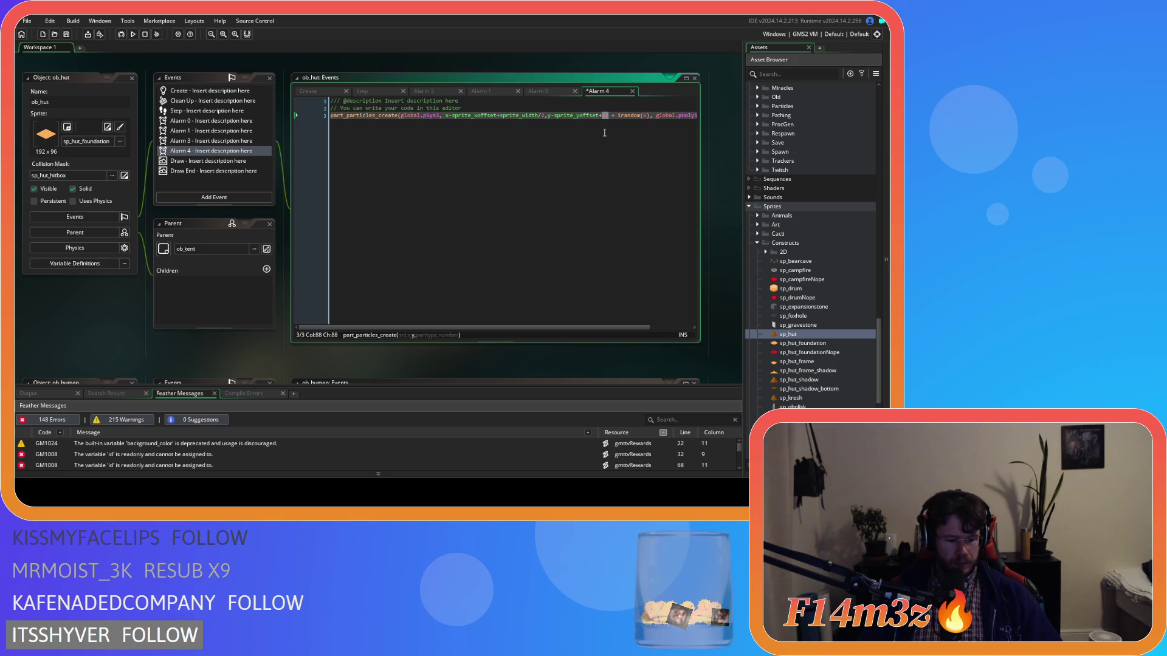
{"action": "type", "text": "24"}
{"action": "key", "text": "Delete"}
{"action": "key", "text": "Delete"}
{"action": "key", "text": "Delete"}
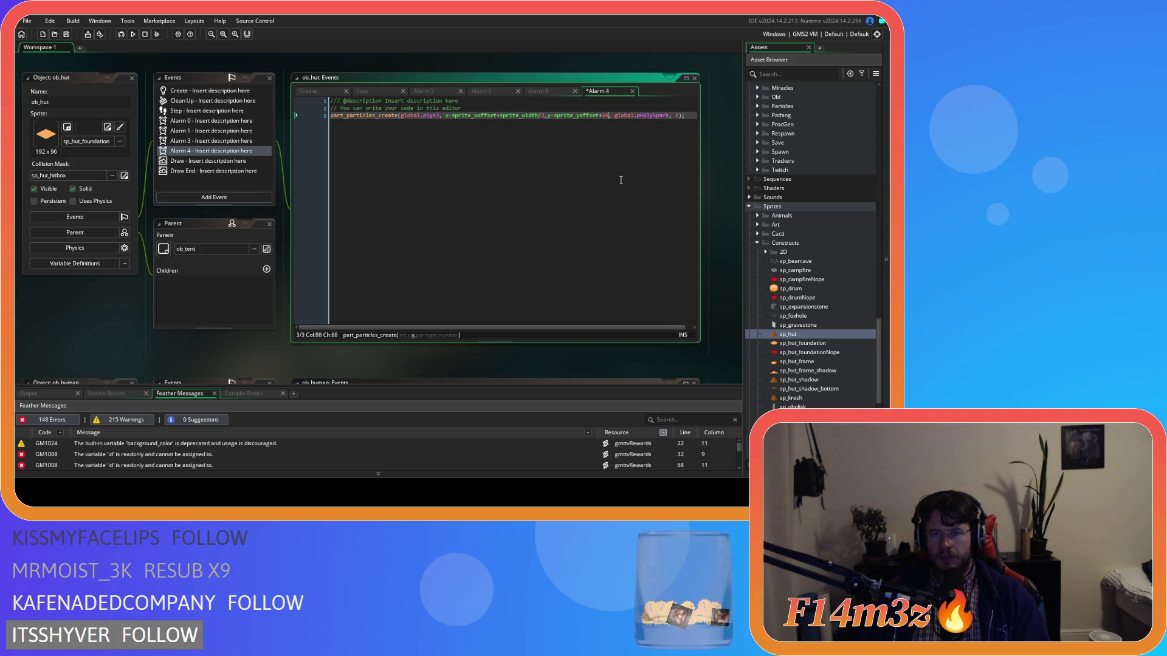
{"action": "key", "text": "Right"}
{"action": "key", "text": "Delete"}
- Replace pHolySpark with pSmoke and set the particle count to 1
{"action": "double_click", "coordinate": [645, 115]}
{"action": "type", "text": "pSm"}
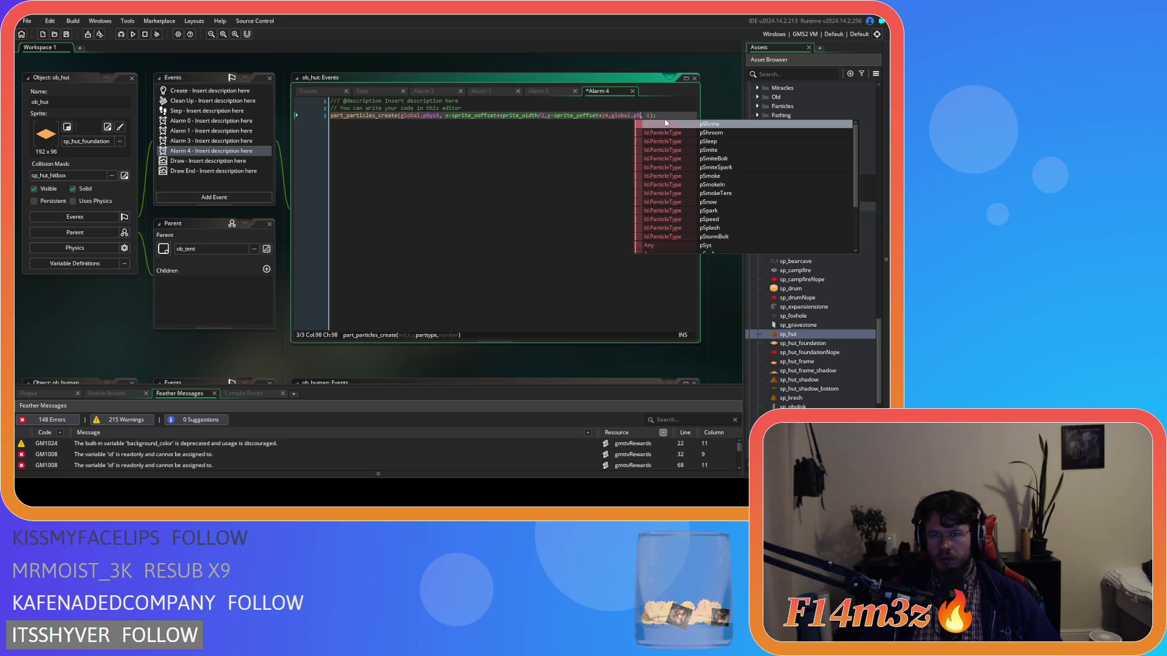
{"action": "type", "text": "o"}
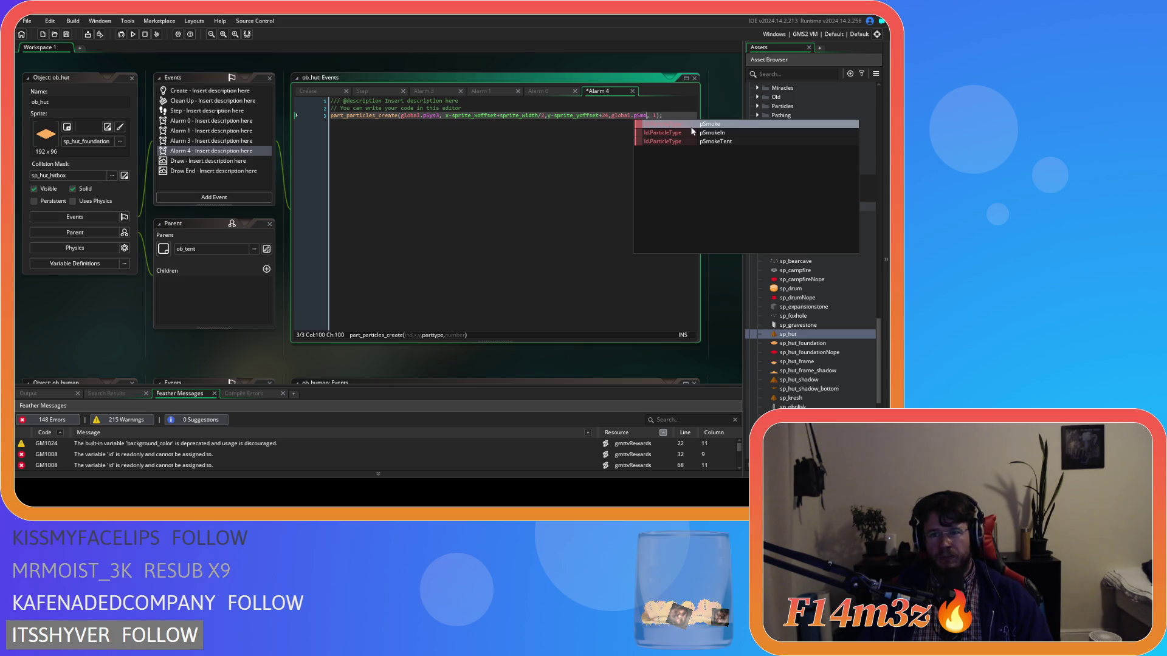
{"action": "left_click", "coordinate": [691, 125]}
{"action": "type", "text": "1"}
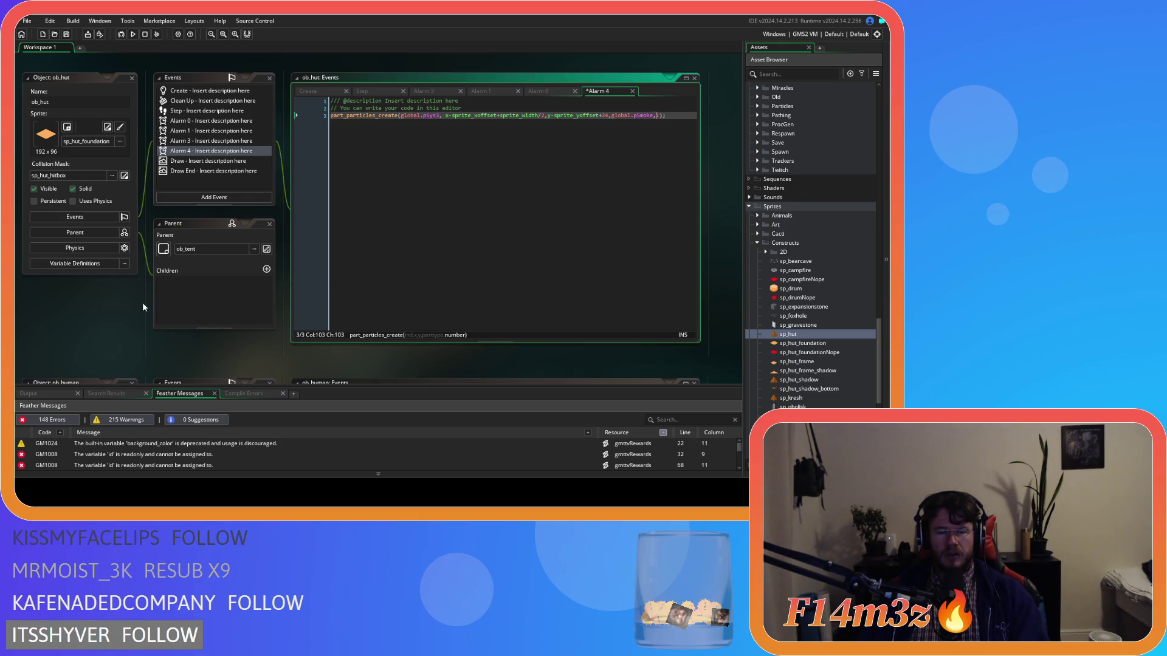
{"action": "left_click_drag", "start_coordinate": [100, 351], "coordinate": [195, 253]}
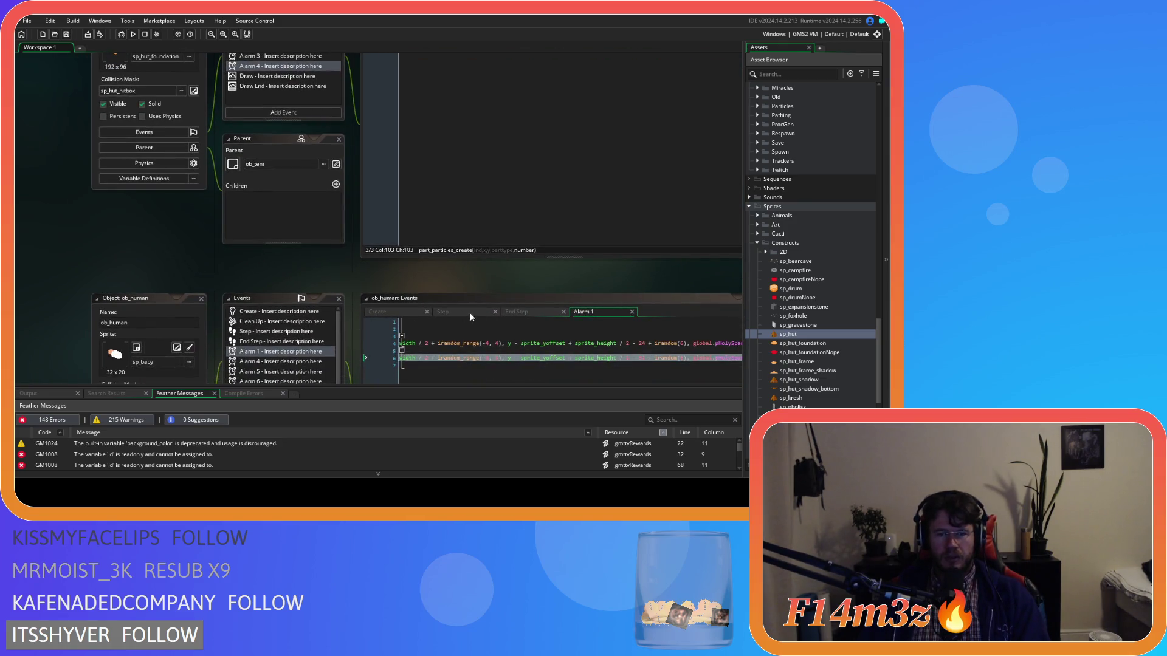
- Open ob_particles from Objects > Game in the Asset Browser
{"action": "mouse_move", "coordinate": [362, 287]}
{"action": "left_mouse_down"}
{"action": "mouse_move", "coordinate": [282, 291]}
{"action": "mouse_move", "coordinate": [267, 363]}
{"action": "mouse_move", "coordinate": [273, 278]}
{"action": "mouse_move", "coordinate": [259, 190]}
{"action": "left_mouse_up"}
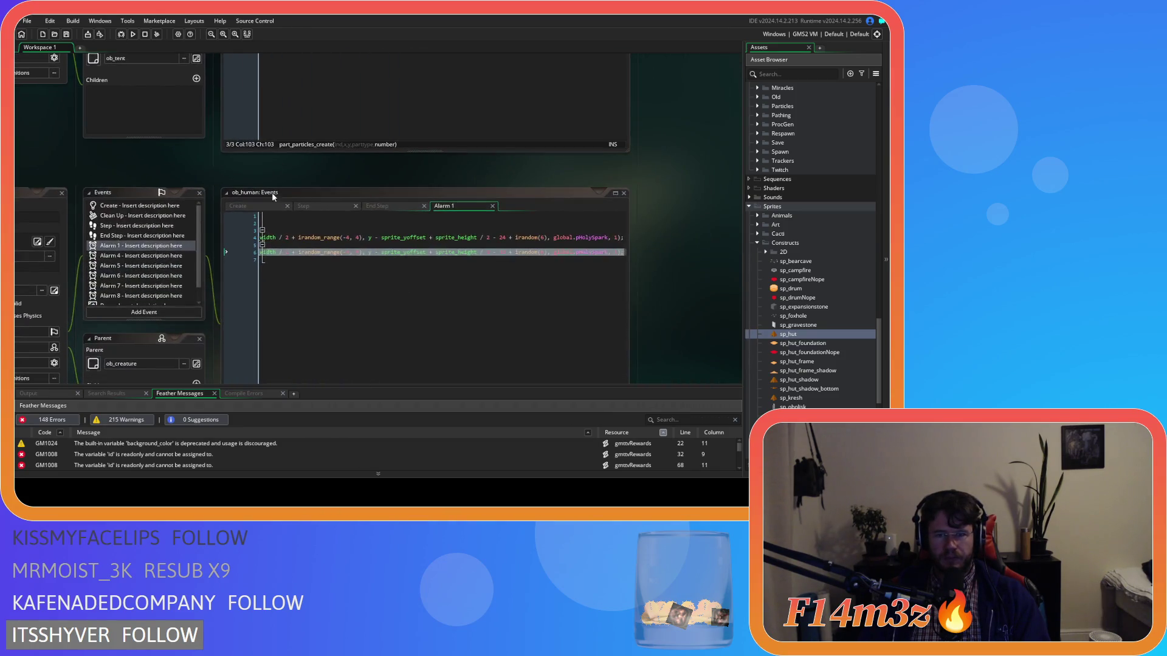
{"action": "scroll", "coordinate": [793, 341], "scroll_direction": "up", "scroll_amount": 7}
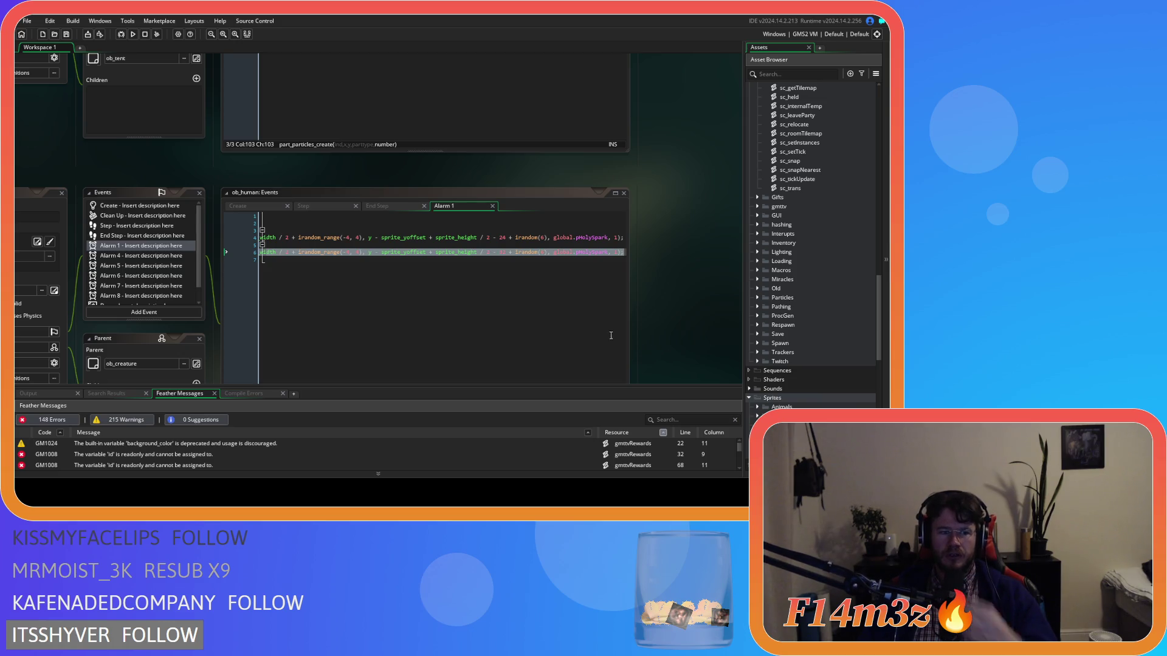
{"action": "scroll", "coordinate": [814, 289], "scroll_direction": "up", "scroll_amount": 14}
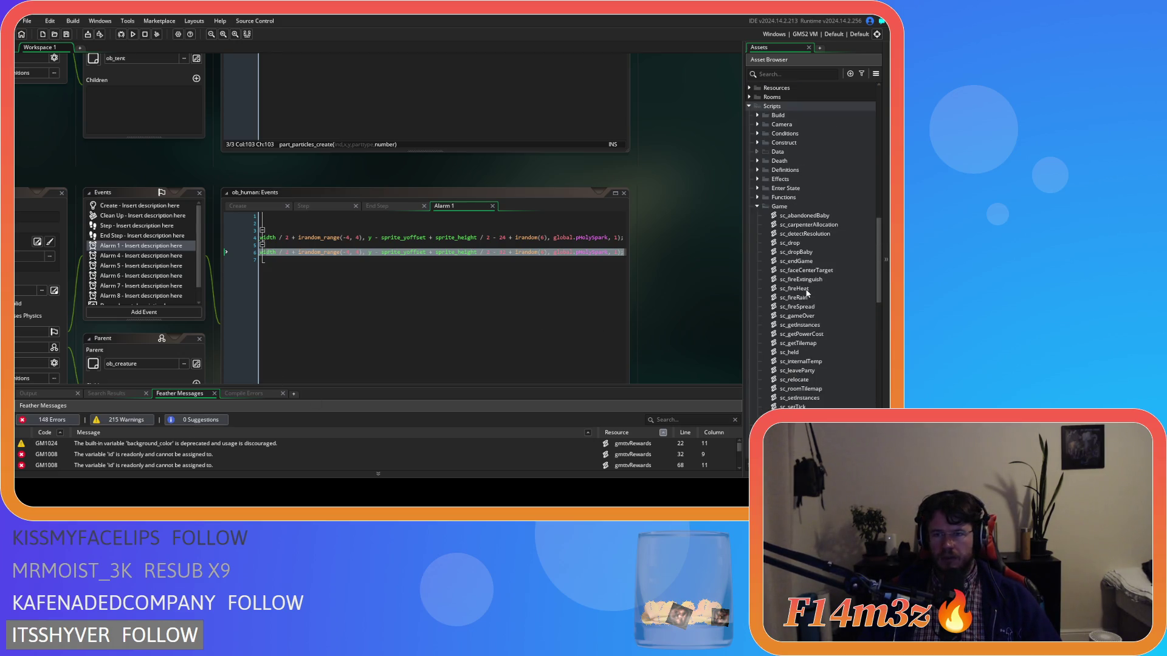
{"action": "scroll", "coordinate": [789, 292], "scroll_direction": "up", "scroll_amount": 9}
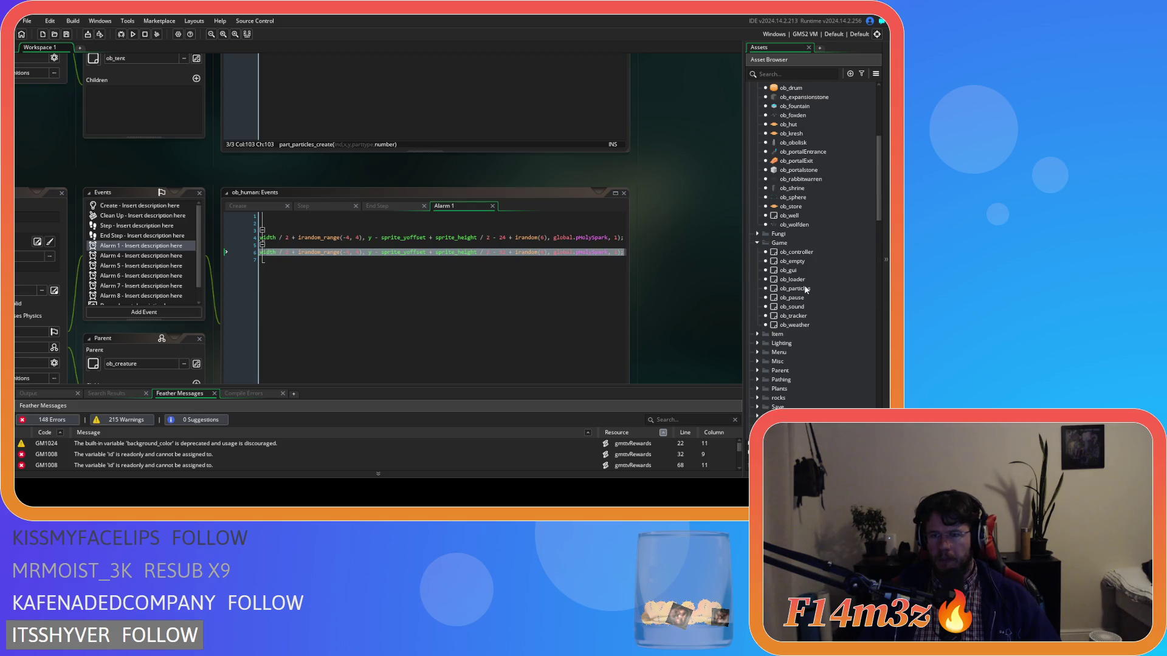
{"action": "double_click", "coordinate": [798, 288]}
- Check the smoke emitter's 0.1 and 0.25 interval values in ob_particles, then open ob_human
{"action": "left_click_drag", "start_coordinate": [694, 110], "coordinate": [684, 296]}
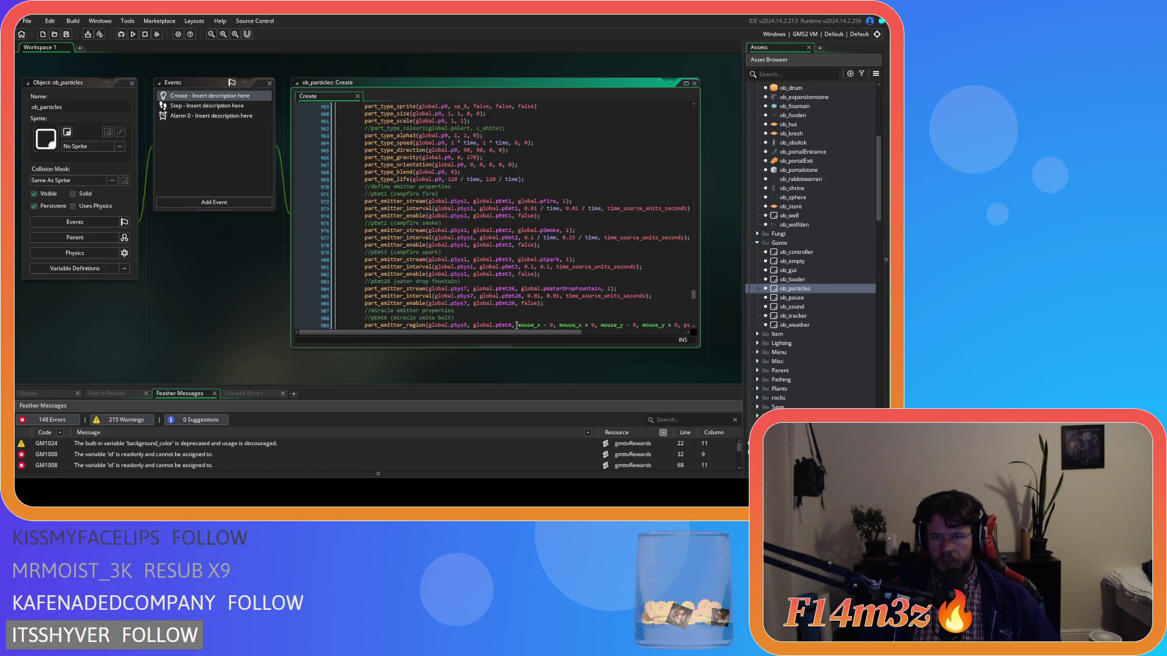
{"action": "left_click", "coordinate": [534, 238]}
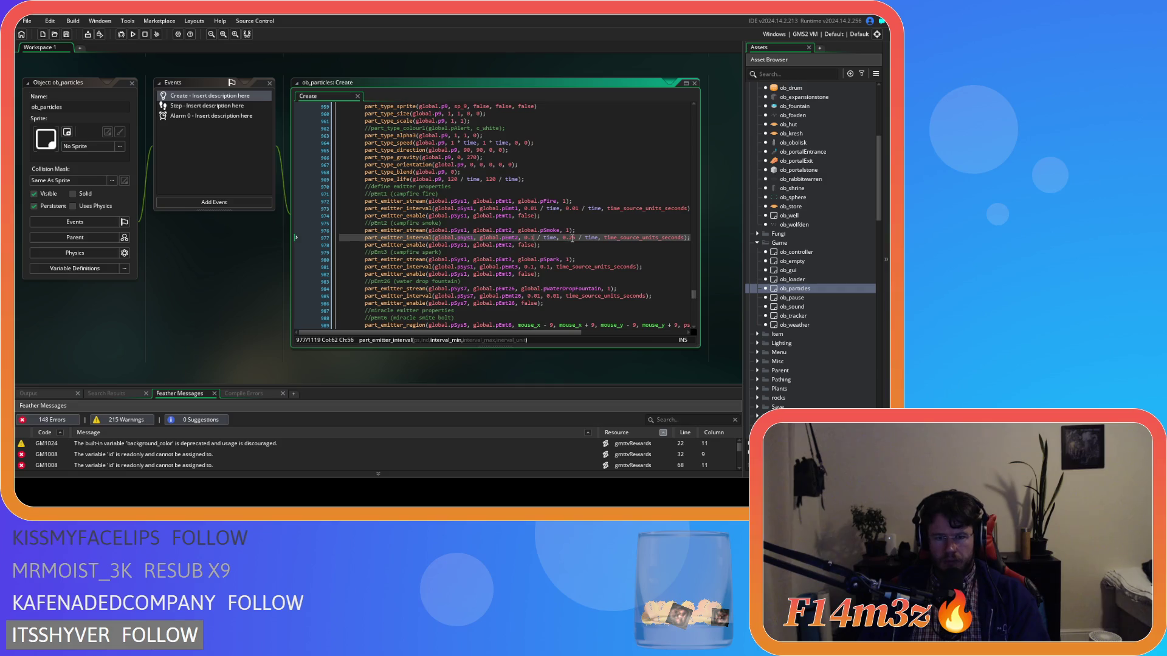
{"action": "left_click", "coordinate": [571, 237]}
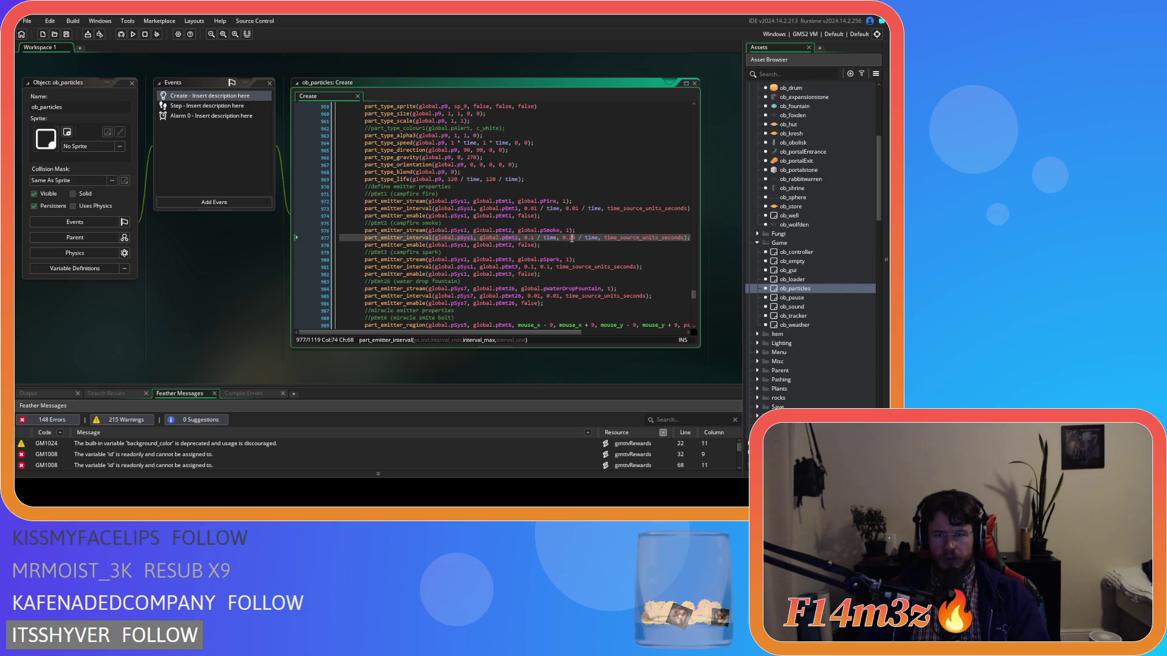
{"action": "left_click", "coordinate": [534, 238]}
{"action": "key", "text": "Right"}
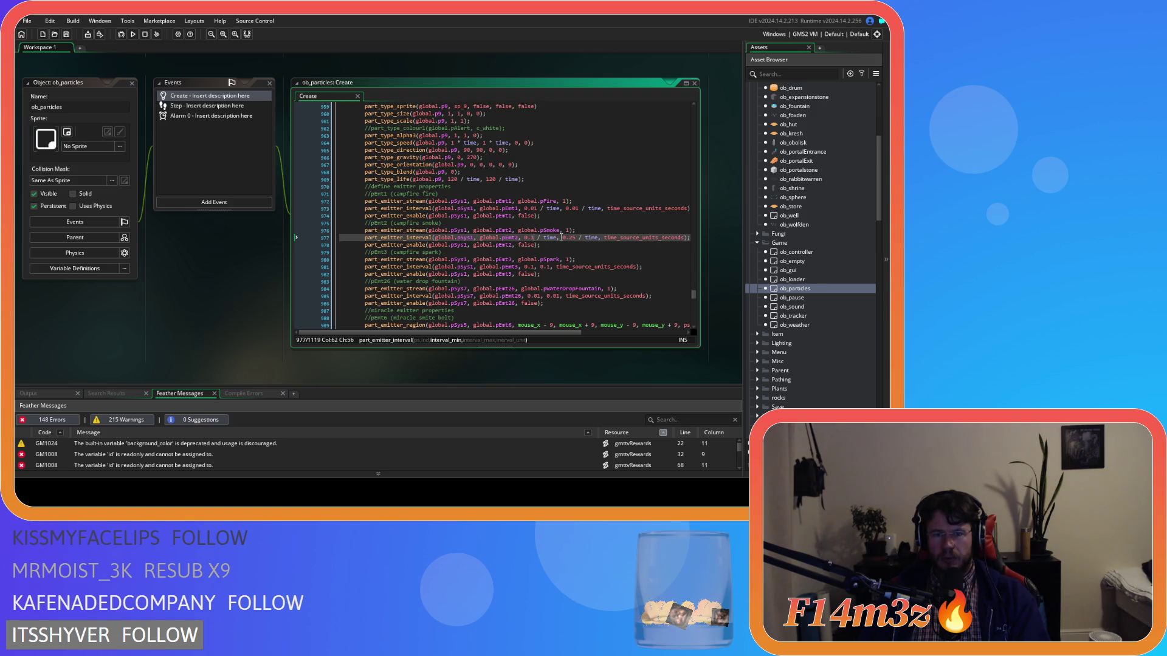
{"action": "left_click", "coordinate": [574, 239]}
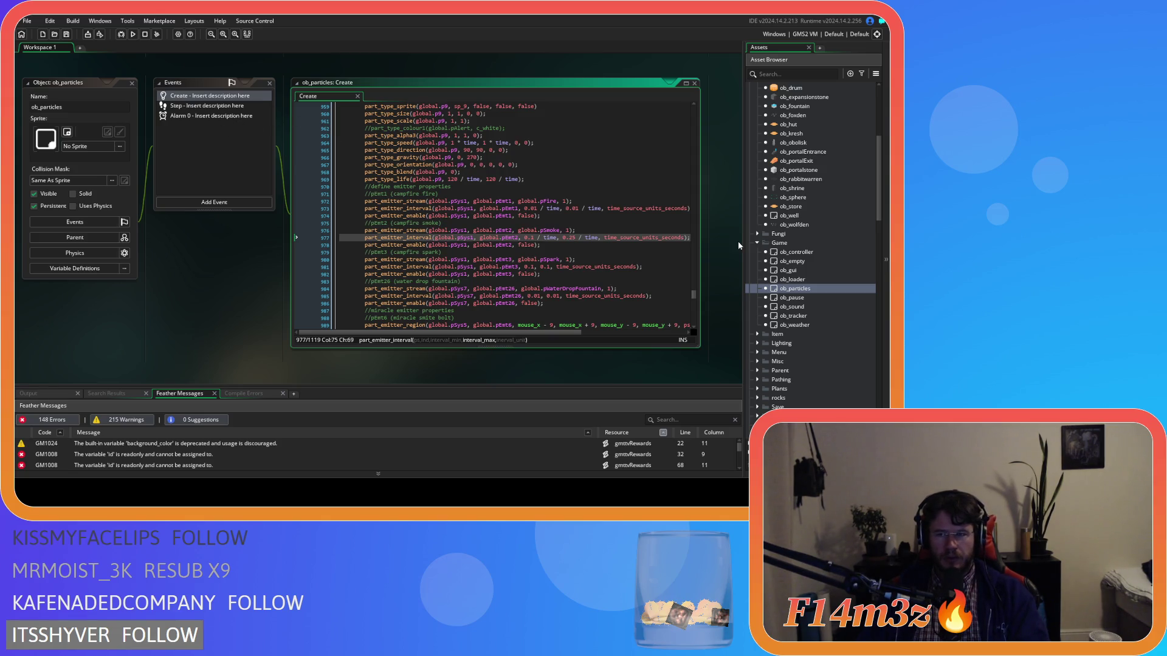
{"action": "scroll", "coordinate": [802, 237], "scroll_direction": "up", "scroll_amount": 5}
{"action": "double_click", "coordinate": [801, 235]}
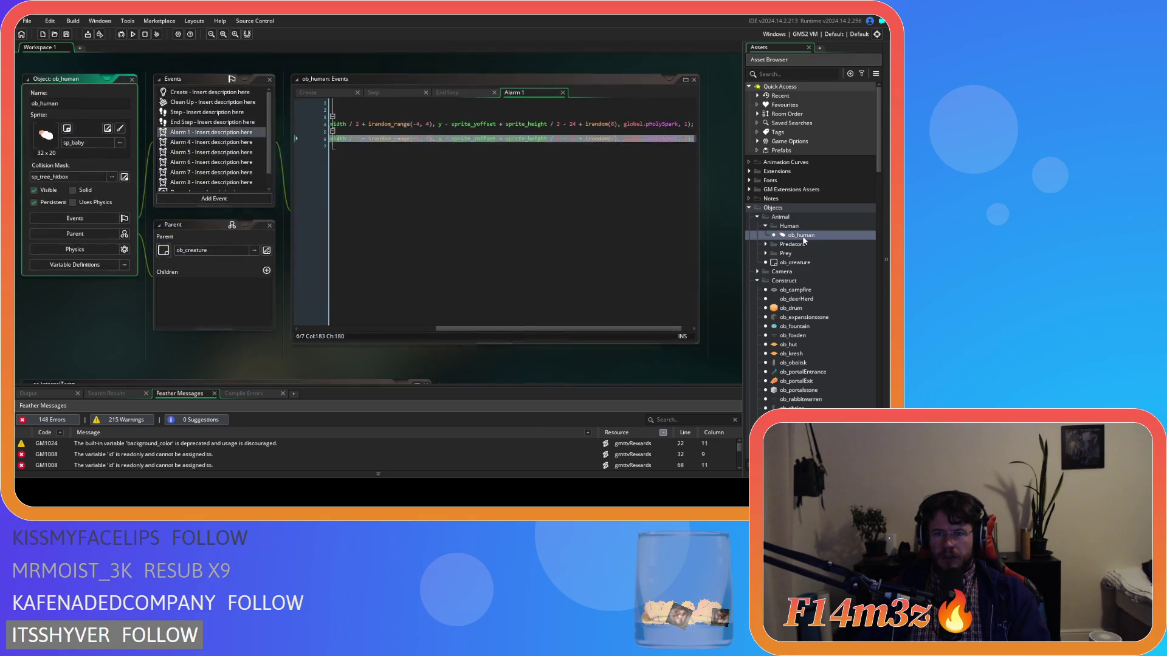
- Open ob_hut, view its Create and Step event code, and go to the internalTemp call
{"action": "double_click", "coordinate": [801, 345]}
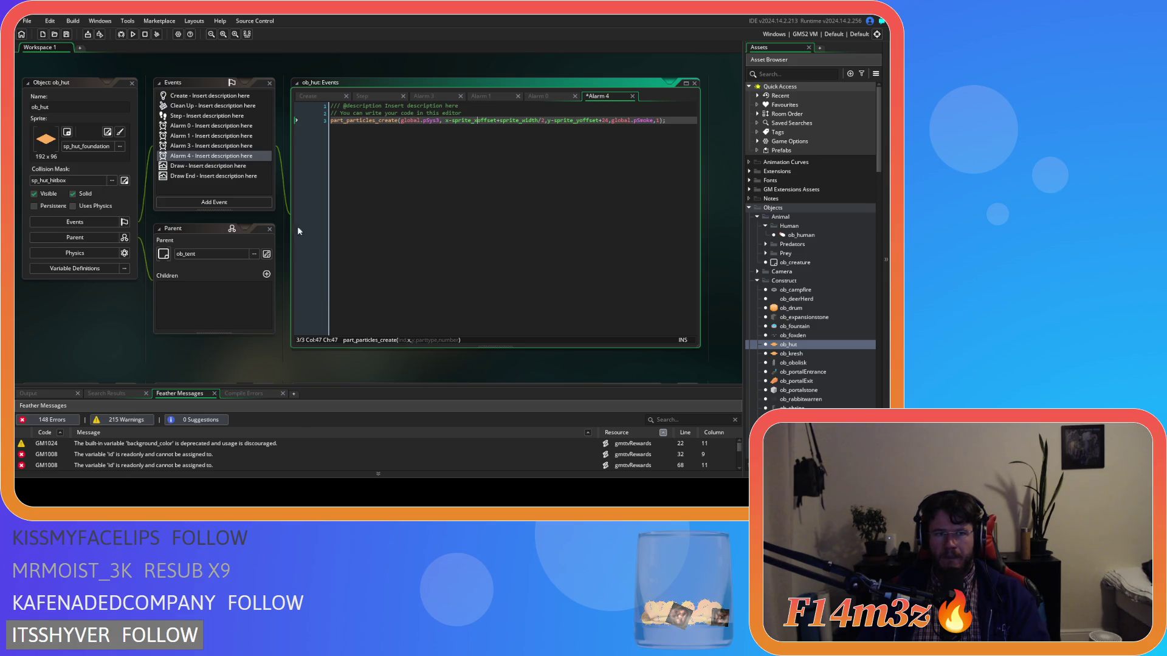
{"action": "left_click", "coordinate": [316, 97]}
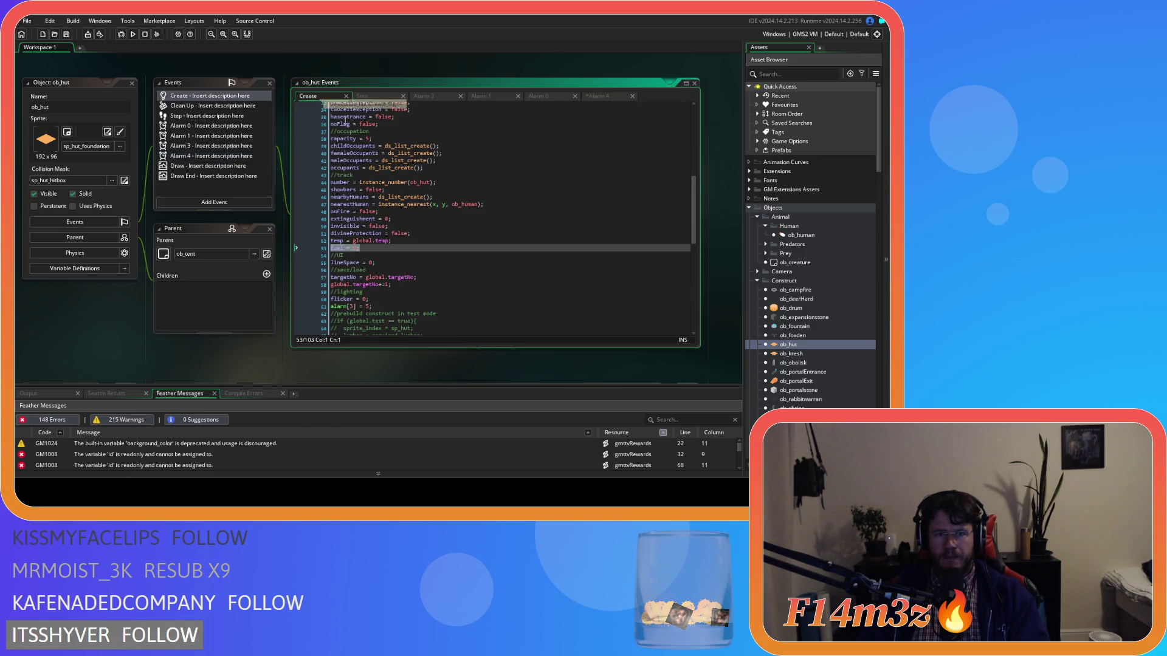
{"action": "left_click", "coordinate": [394, 96]}
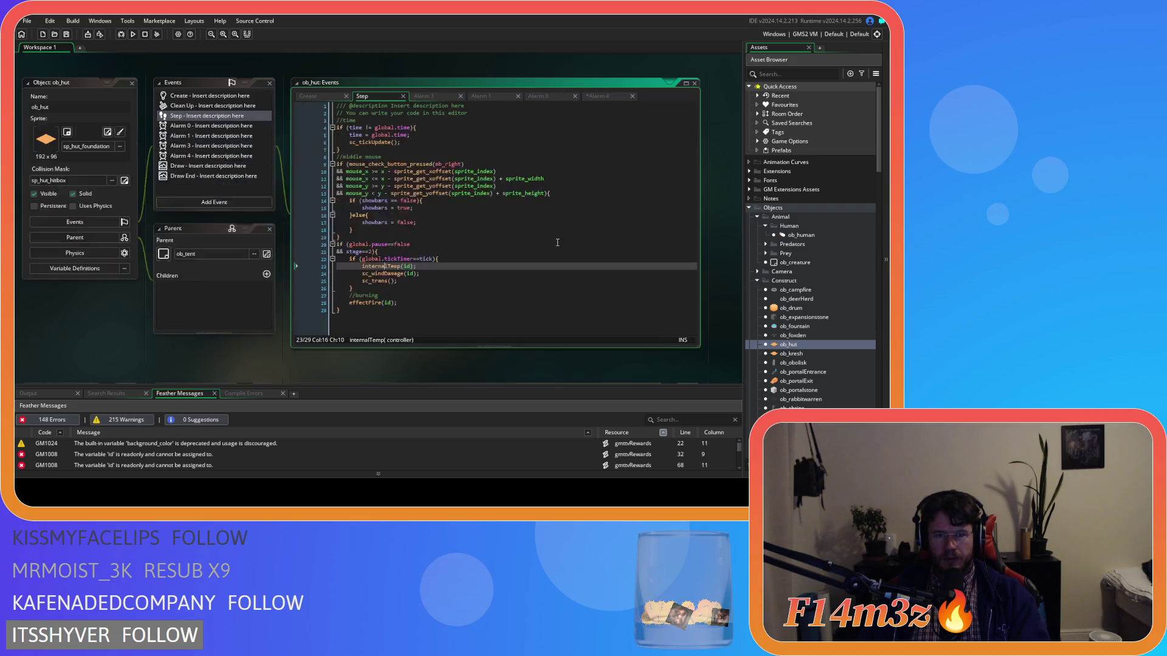
{"action": "left_click", "coordinate": [484, 268]}
- Inspect the effectFire definition in sc_effectFire, then close it to return to ob_hut's Step event
{"action": "middle_click", "coordinate": [353, 303]}
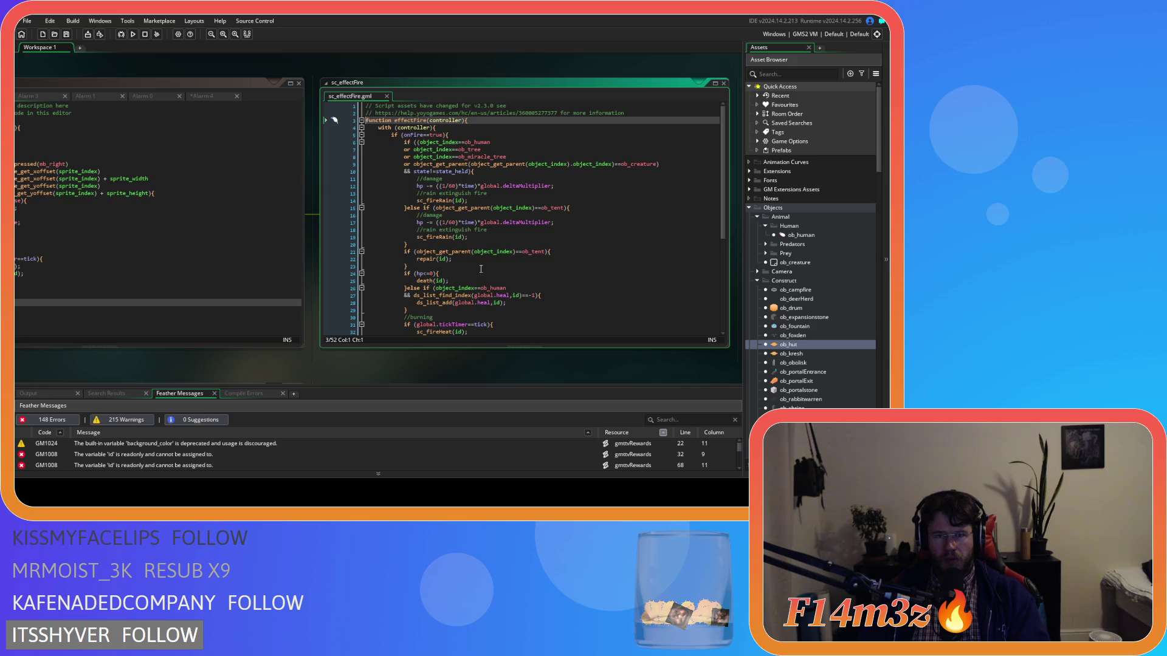
{"action": "scroll", "coordinate": [481, 268], "scroll_direction": "down", "scroll_amount": 7}
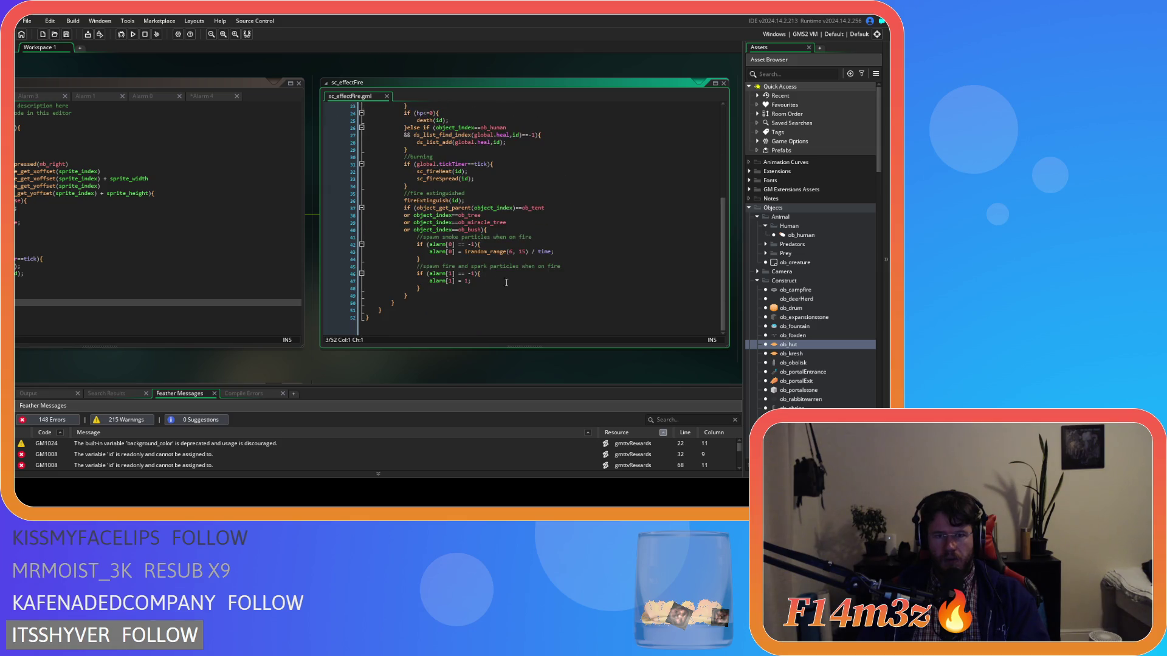
{"action": "scroll", "coordinate": [511, 285], "scroll_direction": "up", "scroll_amount": 7}
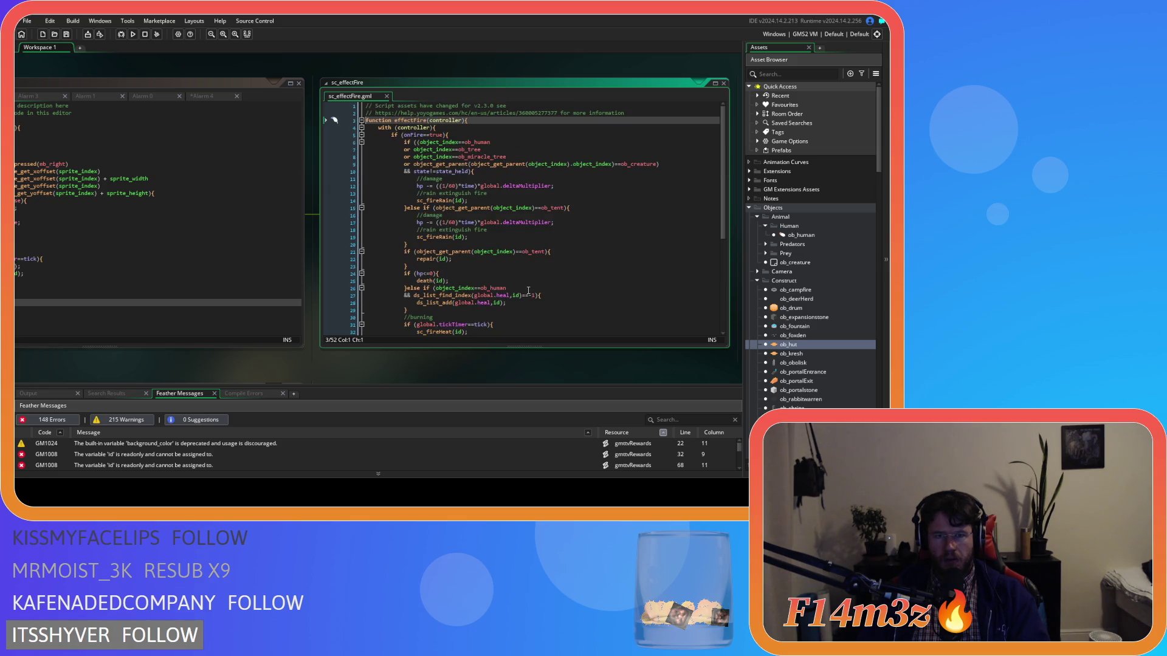
{"action": "left_click", "coordinate": [386, 96]}
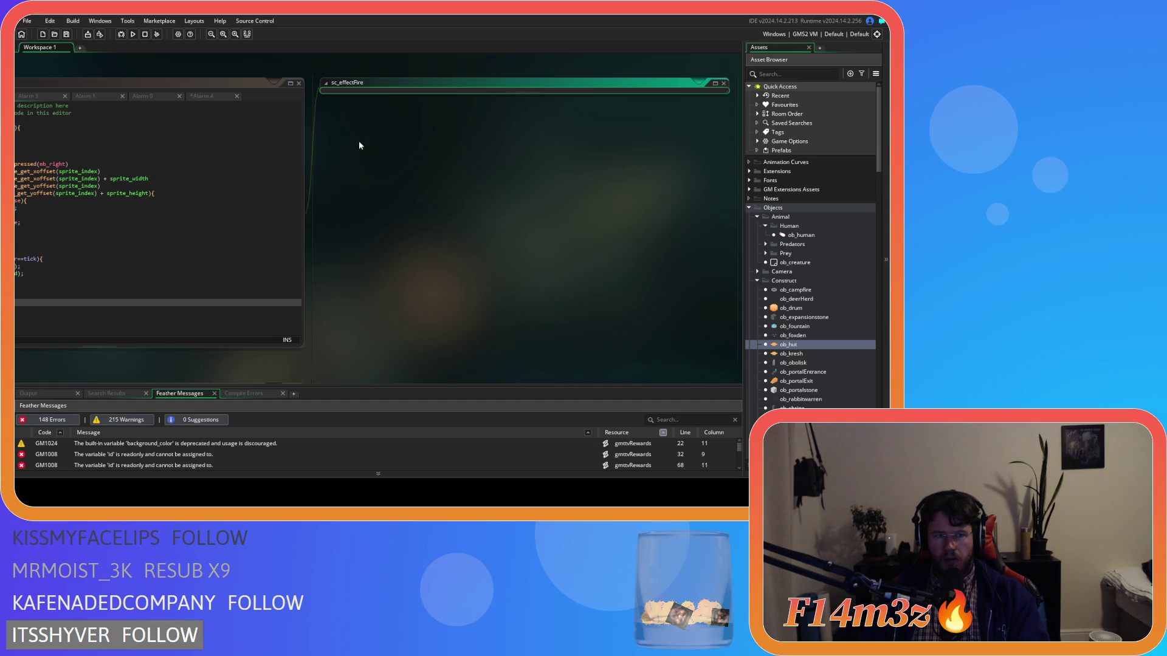
{"action": "key", "text": "F12"}
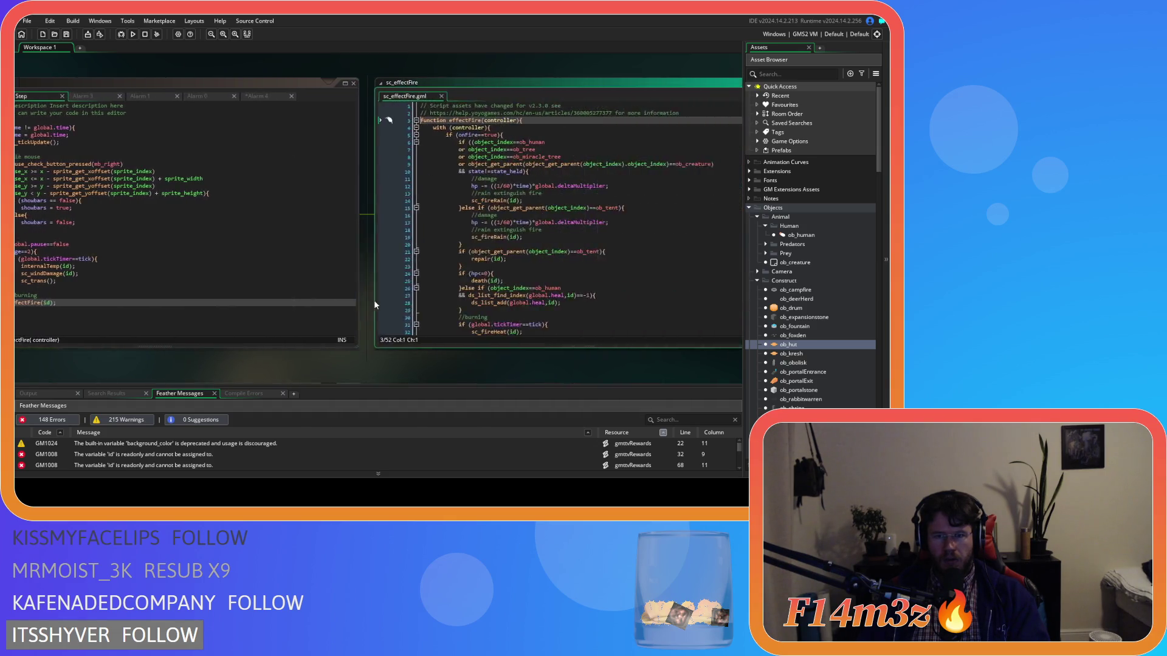
{"action": "scroll", "coordinate": [445, 272], "scroll_direction": "down", "scroll_amount": 3}
{"action": "key", "text": "ctrl+w"}
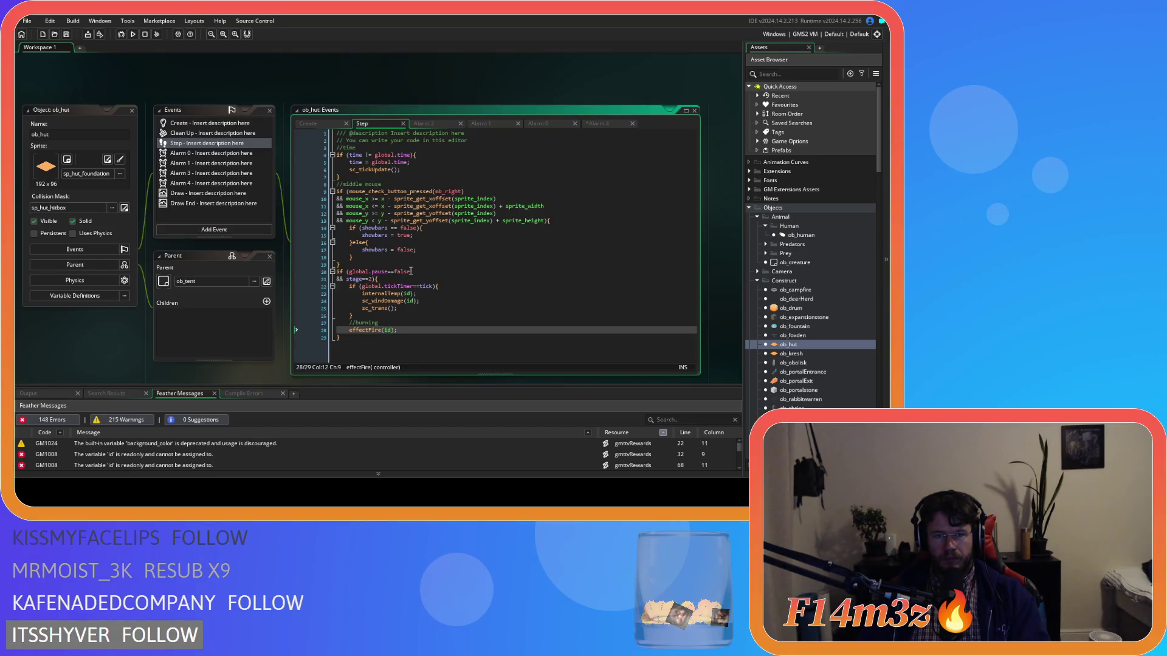
- Add an if (global.temp<=10) condition with a commented-out && fuel>0 check
{"action": "left_click", "coordinate": [418, 266]}
{"action": "key", "text": "Return"}
{"action": "type", "text": "if ("}
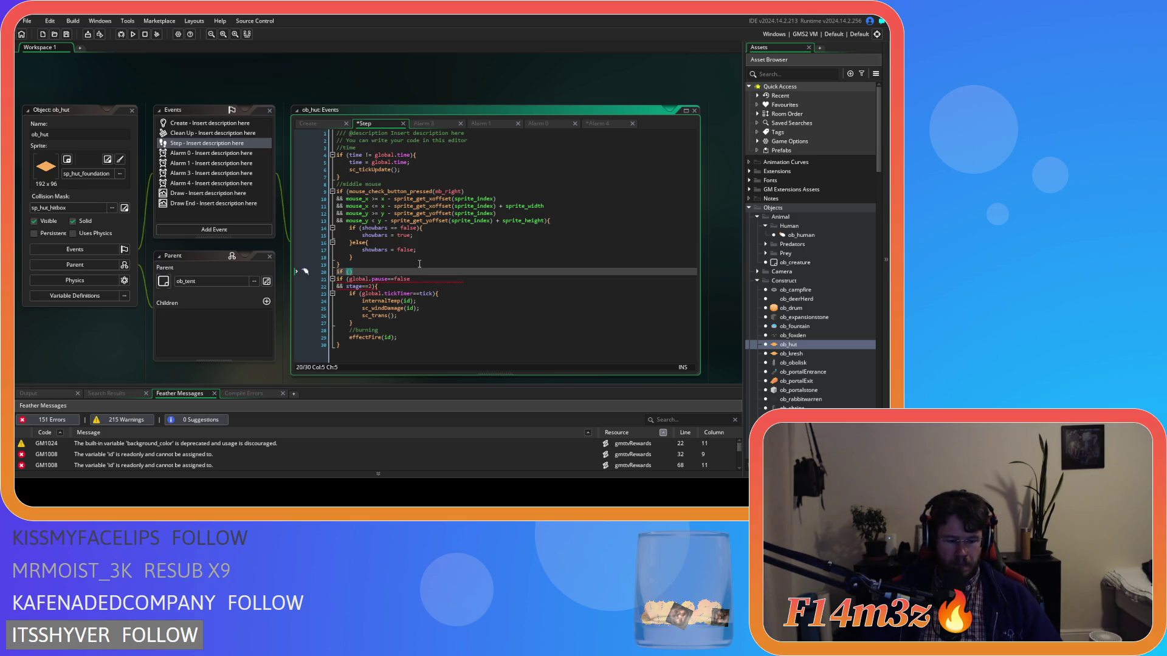
{"action": "type", "text": "global."}
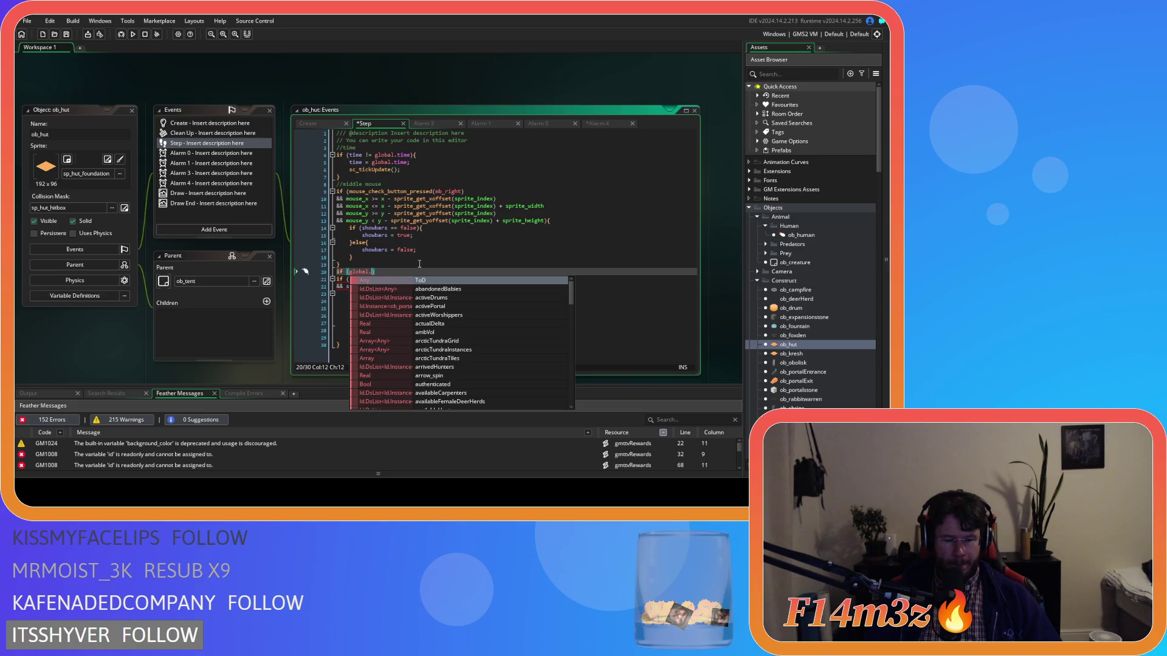
{"action": "type", "text": "tempe"}
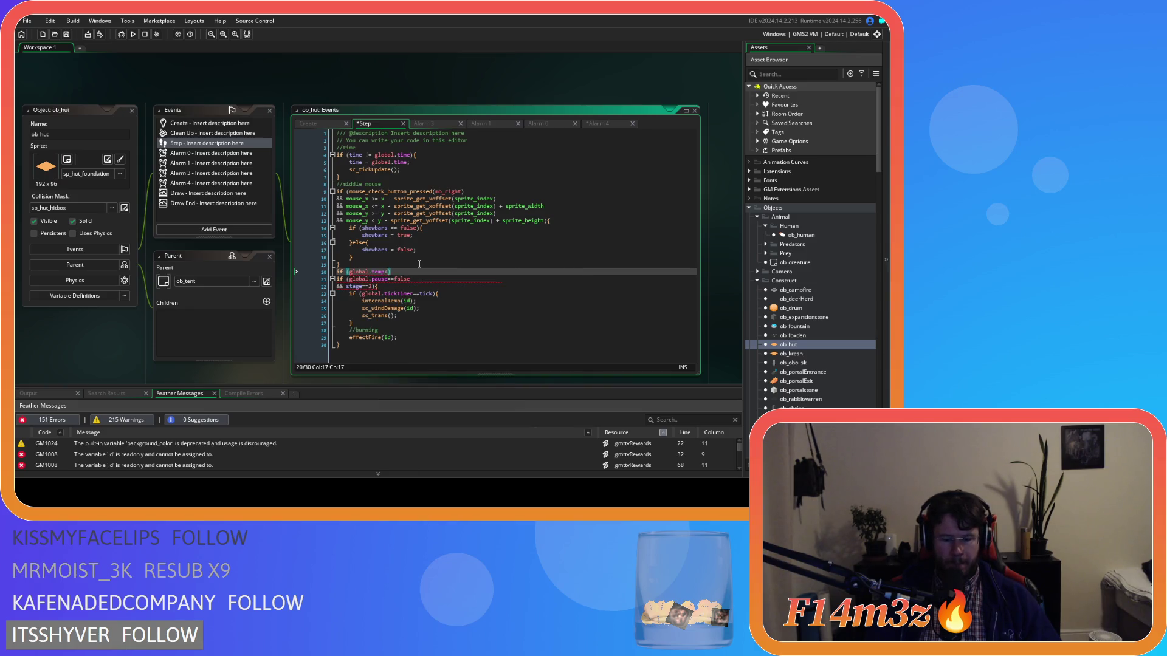
{"action": "type", "text": "10"}
{"action": "key", "text": "Return"}
{"action": "key", "text": "Return"}
{"action": "key", "text": "Up"}
{"action": "type", "text": "&&"}
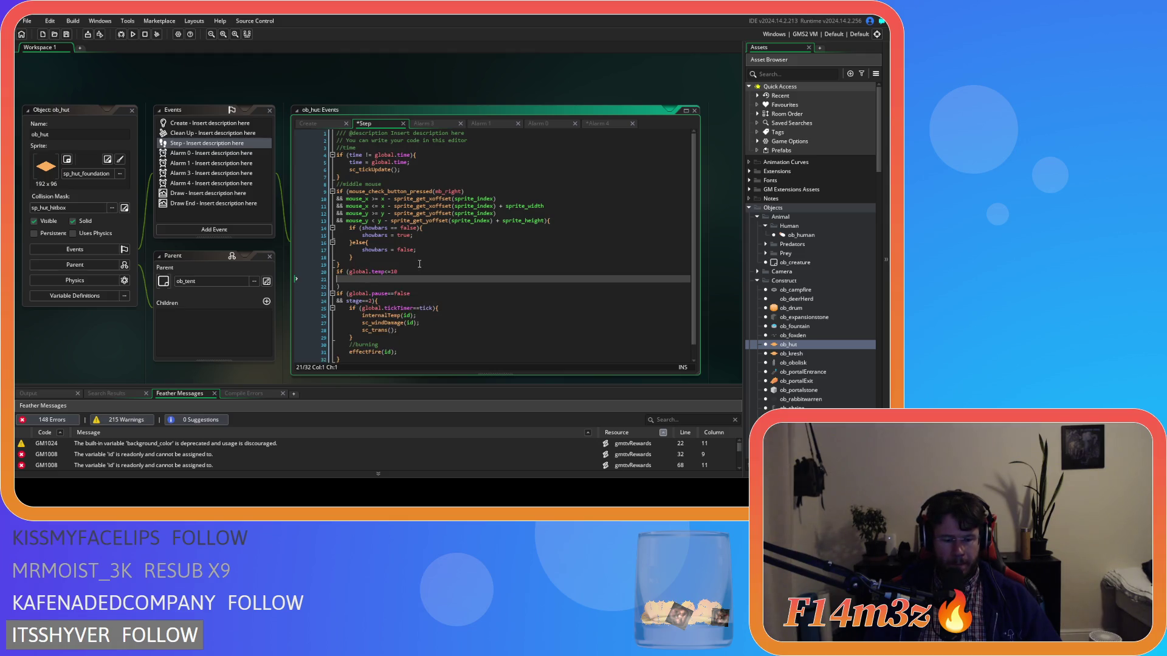
{"action": "type", "text": " fu"}
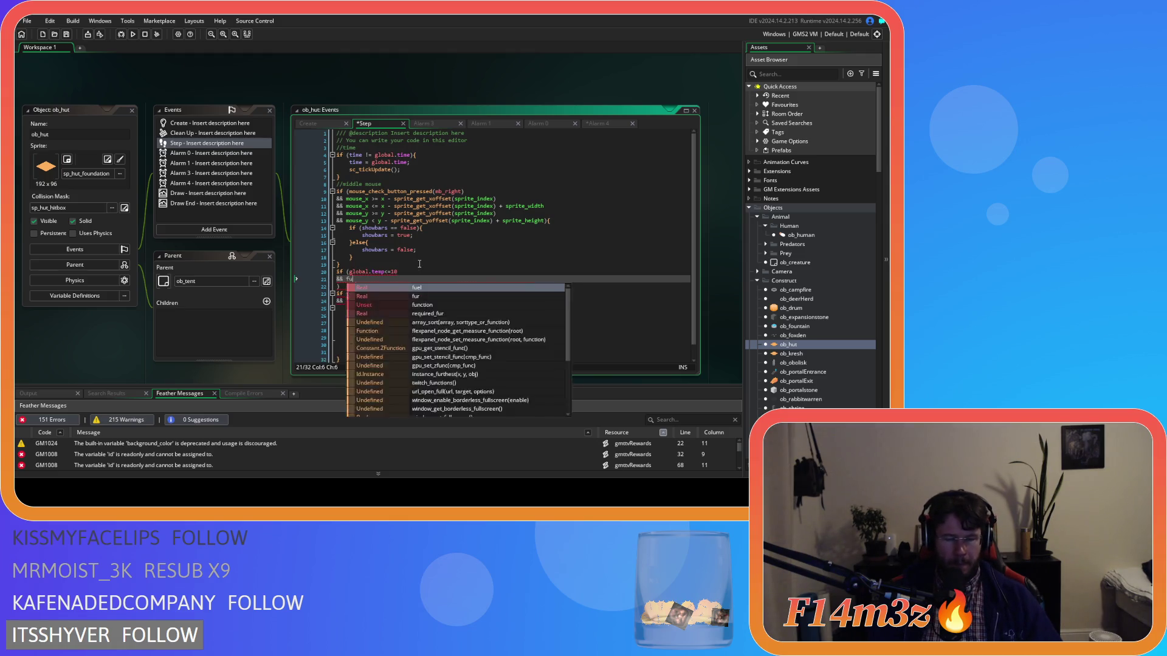
{"action": "type", "text": "el>0"}
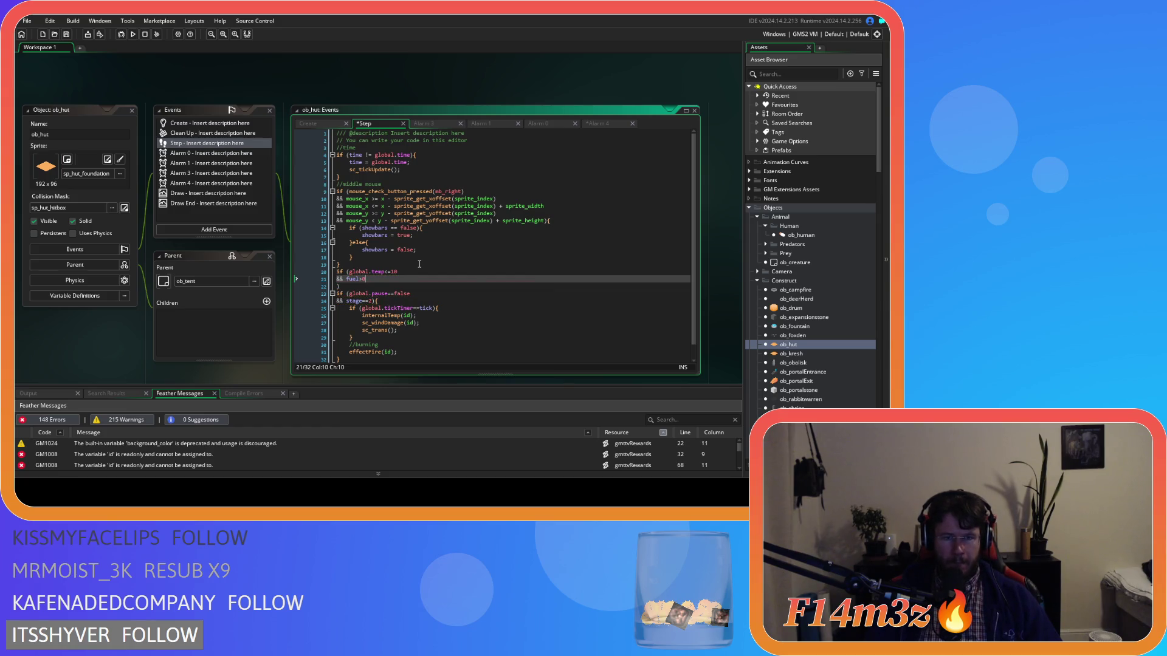
{"action": "key", "text": "ctrl+k"}
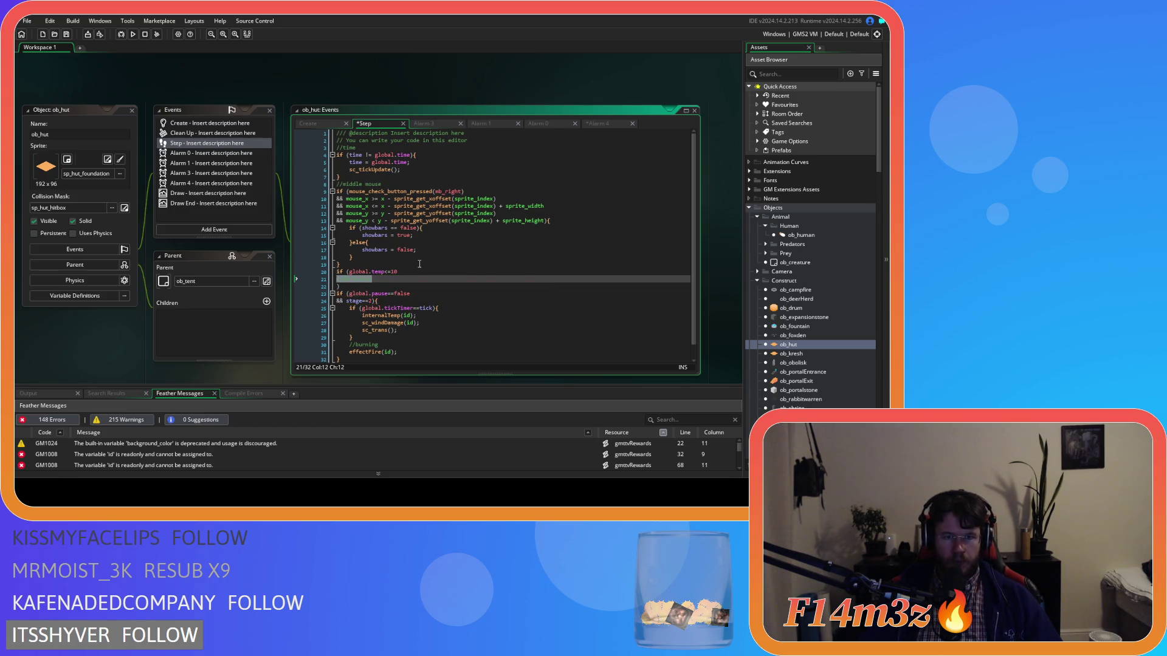
- Open the condition's block with alarm[4] and add an && alarm[4] condition line
{"action": "left_click", "coordinate": [351, 288]}
{"action": "key", "text": "Return"}
{"action": "key", "text": "Return"}
{"action": "key", "text": "Up"}
{"action": "key", "text": "ctrl+v"}
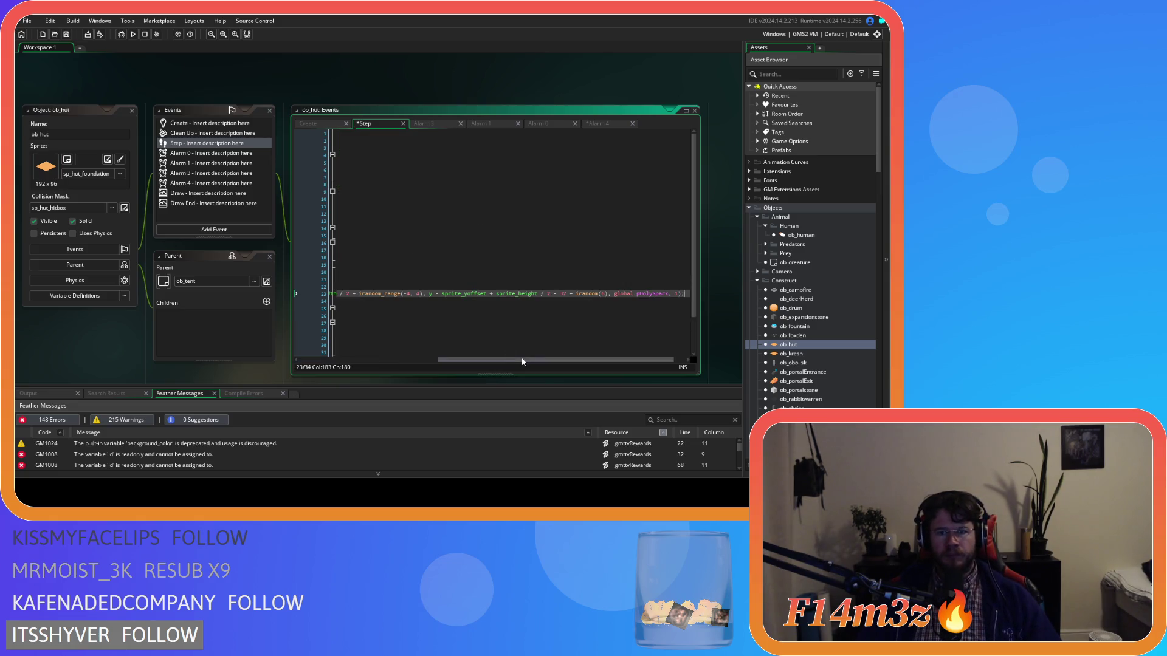
{"action": "key", "text": "ctrl+z"}
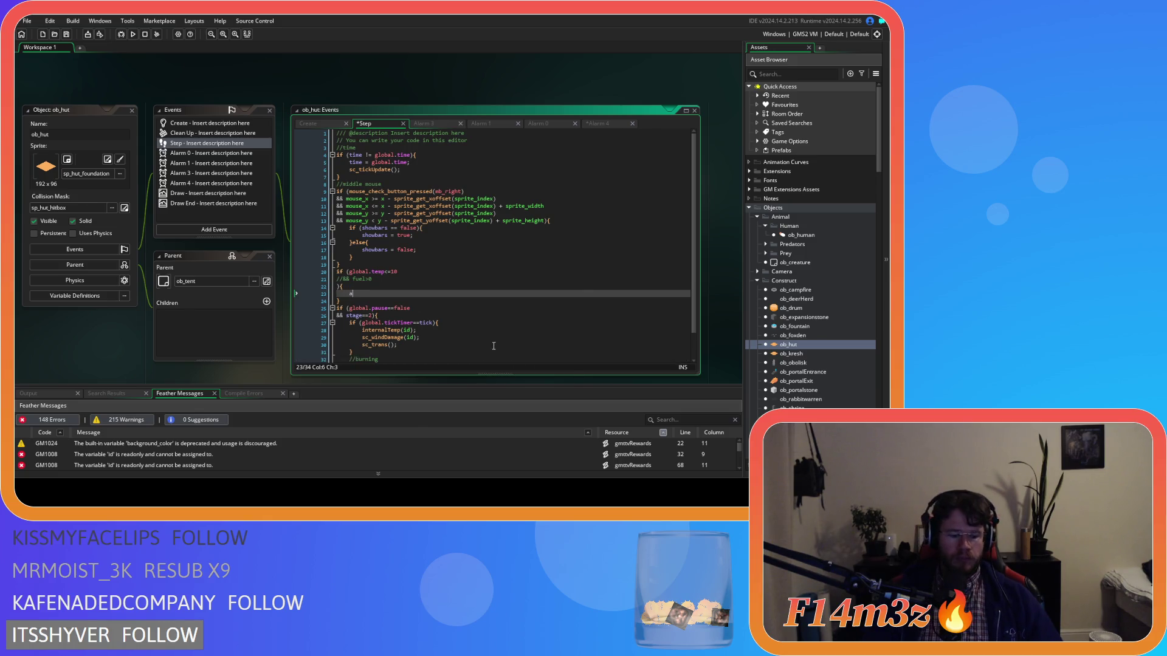
{"action": "type", "text": "alarm"}
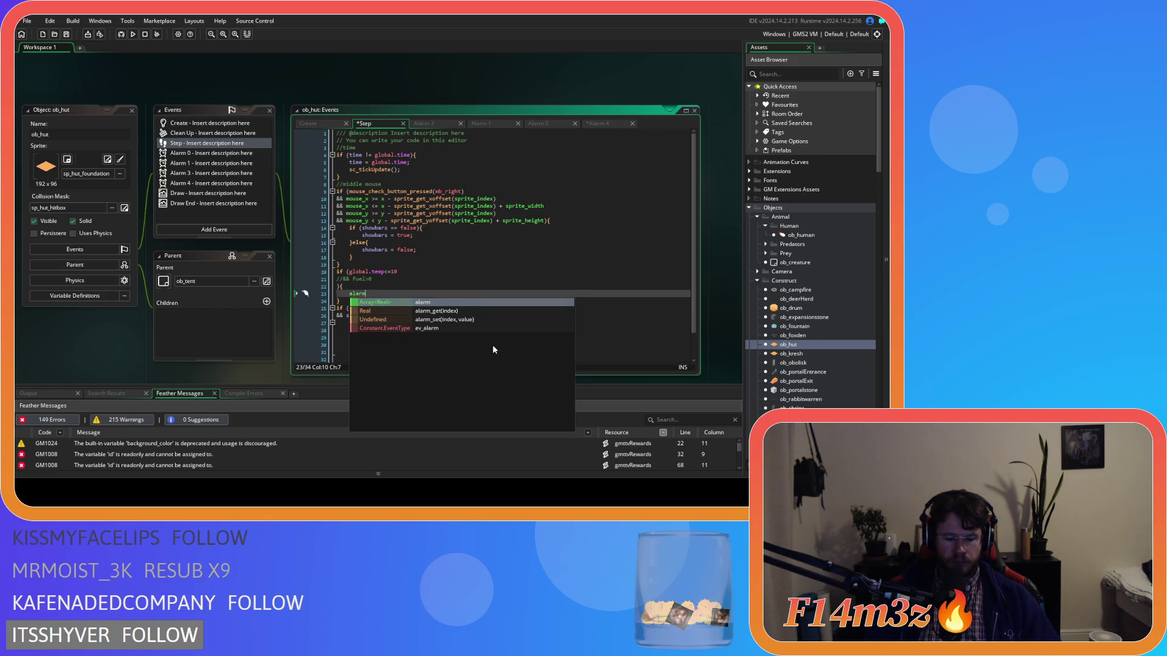
{"action": "type", "text": "[4]"}
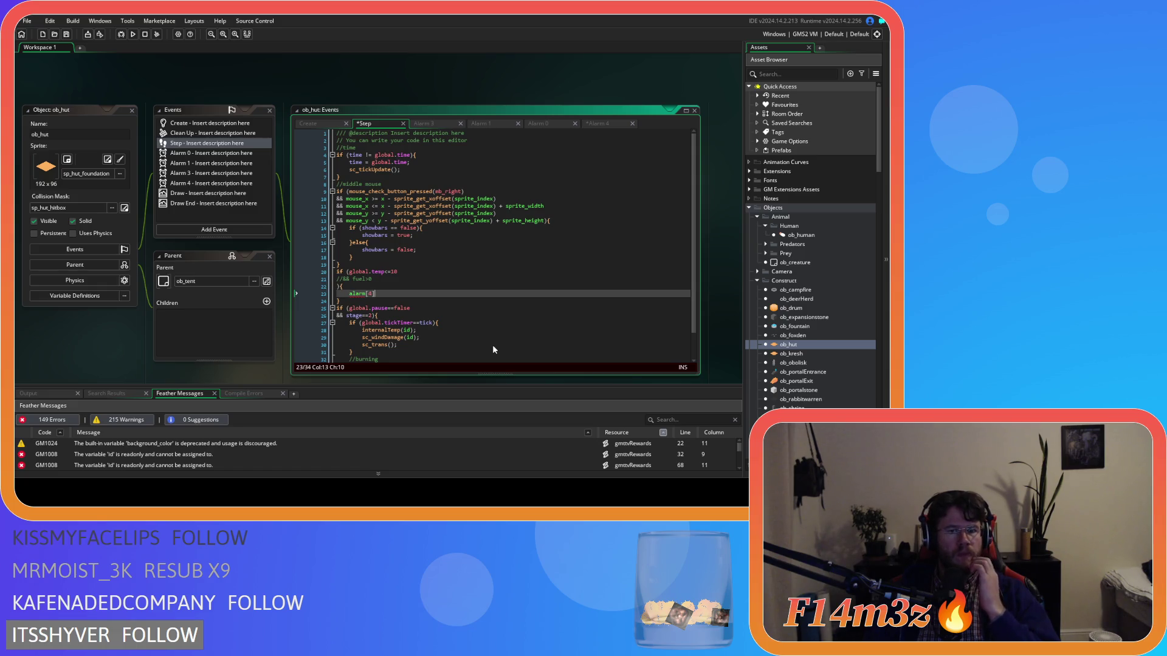
{"action": "left_click", "coordinate": [401, 279]}
{"action": "key", "text": "Return"}
{"action": "type", "text": "&& "}
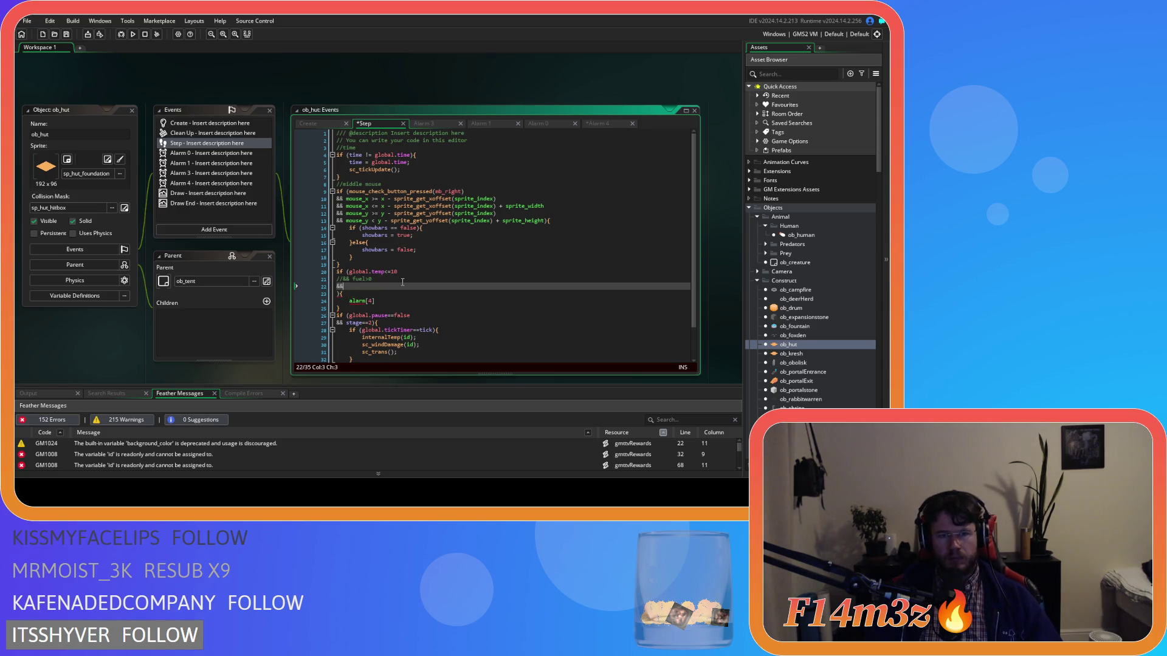
{"action": "type", "text": "a"}
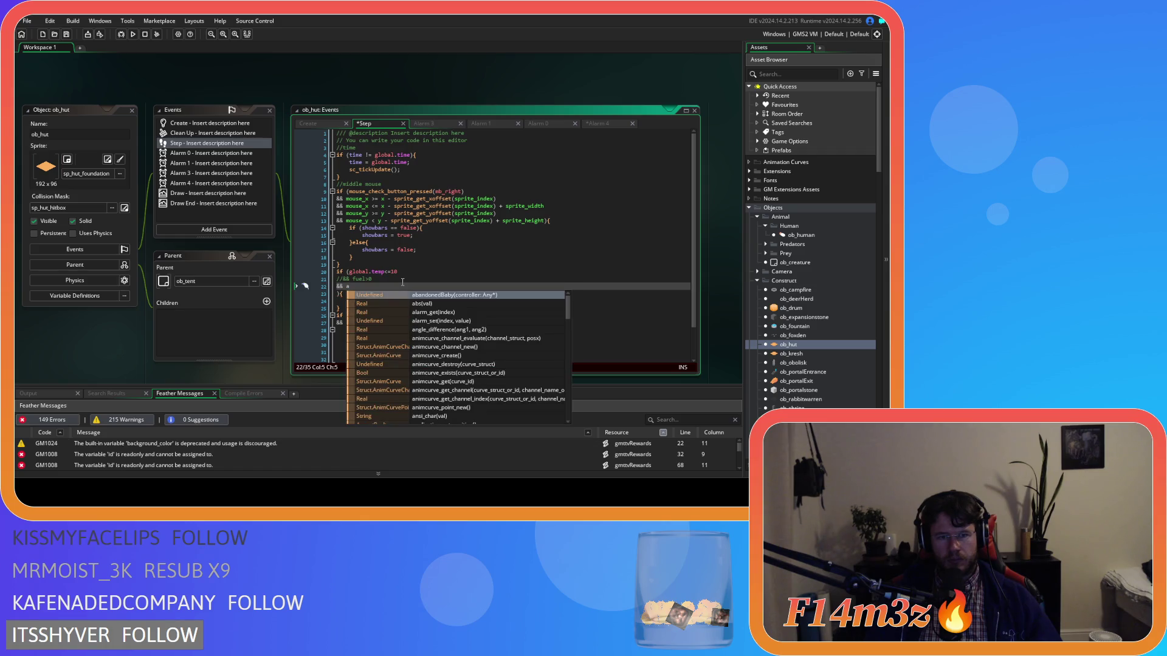
{"action": "type", "text": "larm"}
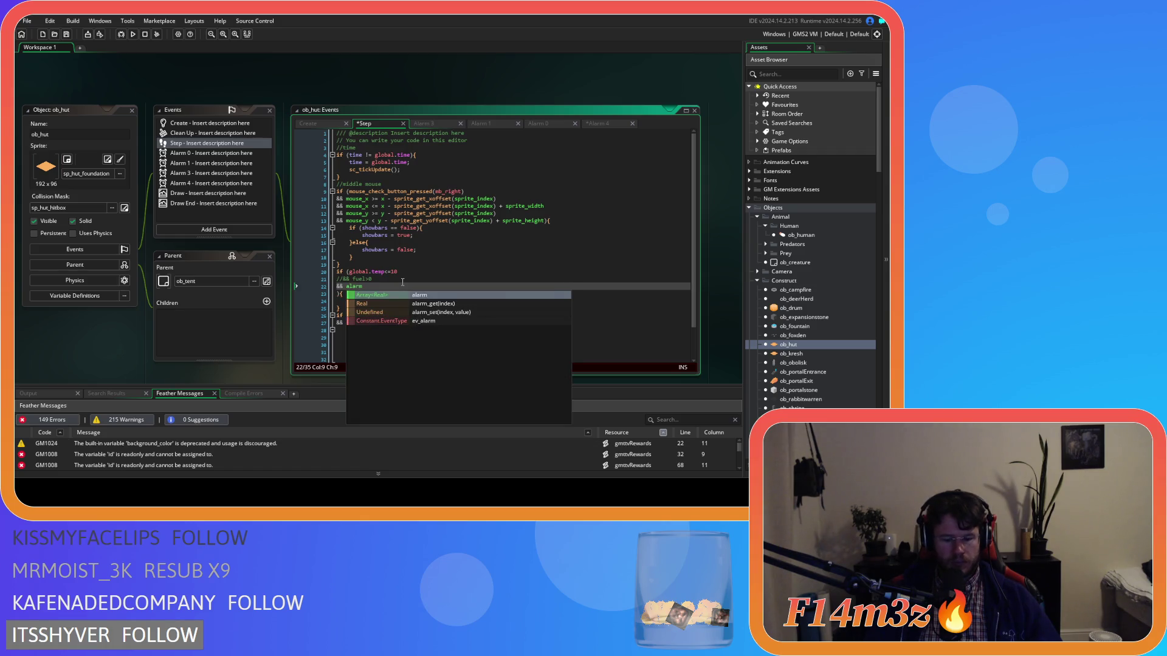
{"action": "type", "text": "[4]==-1"}
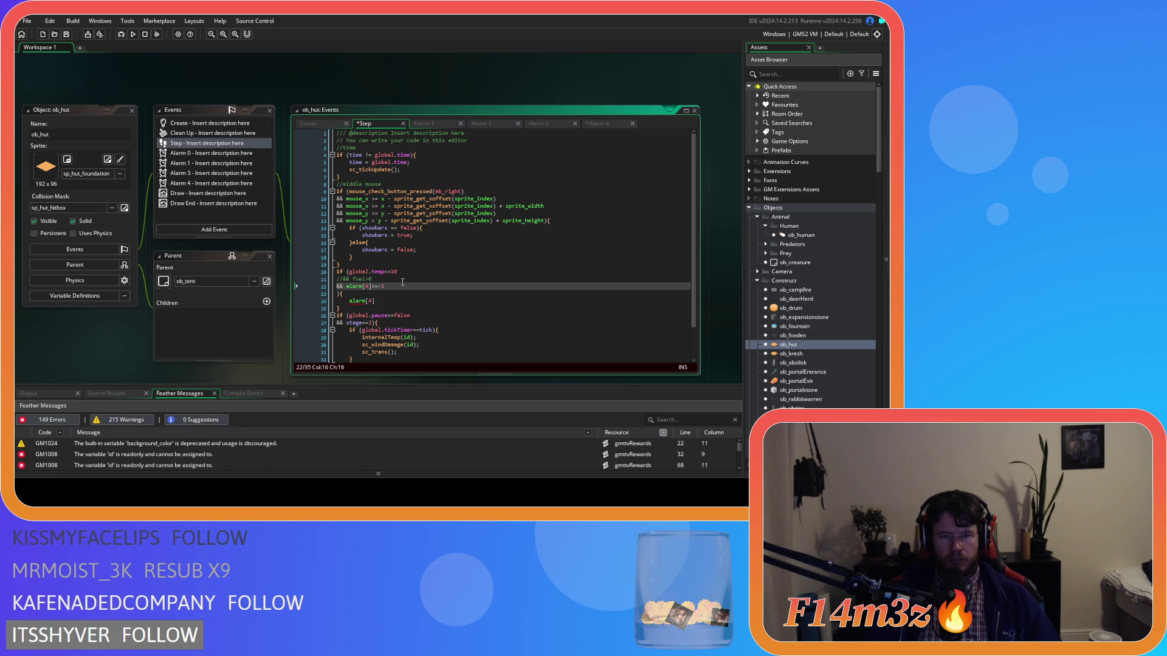
- Set alarm[4] = irandom_range(6,15); inside the block and save the project
{"action": "left_click", "coordinate": [387, 302]}
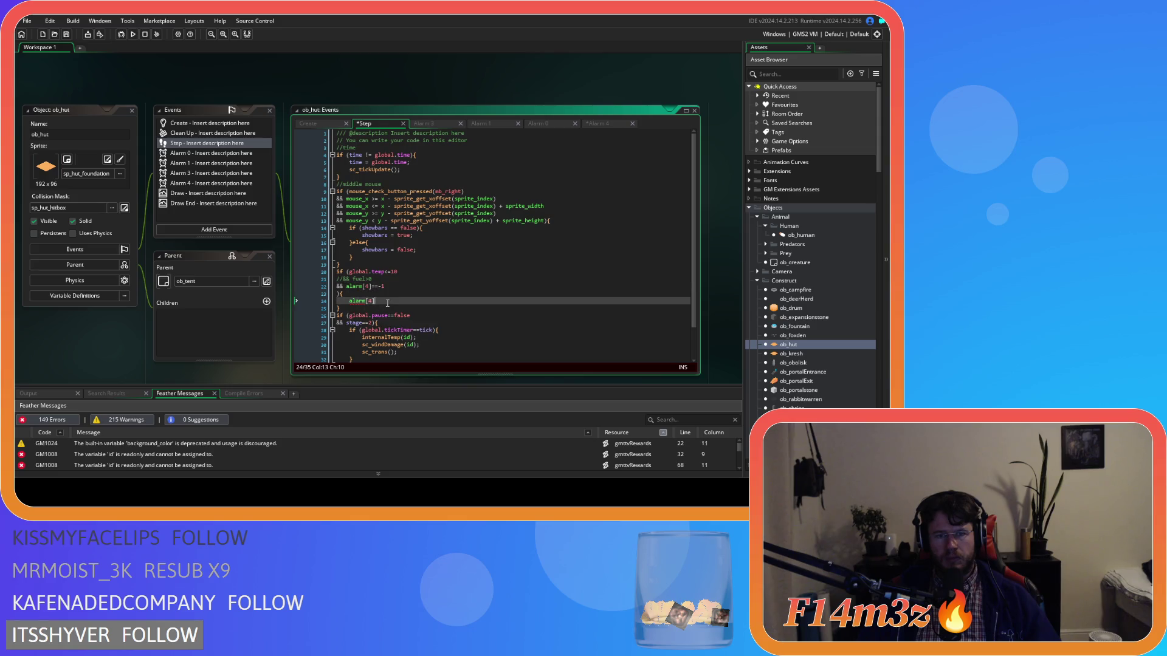
{"action": "type", "text": "= irard"}
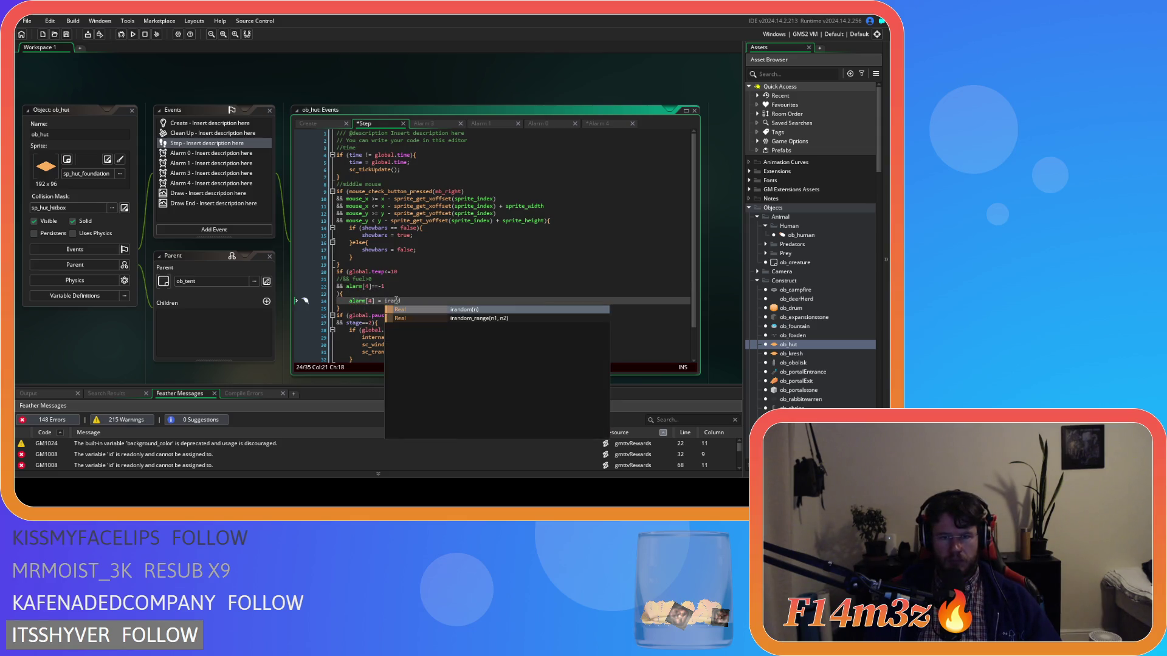
{"action": "key", "text": "Down"}
{"action": "key", "text": "Return"}
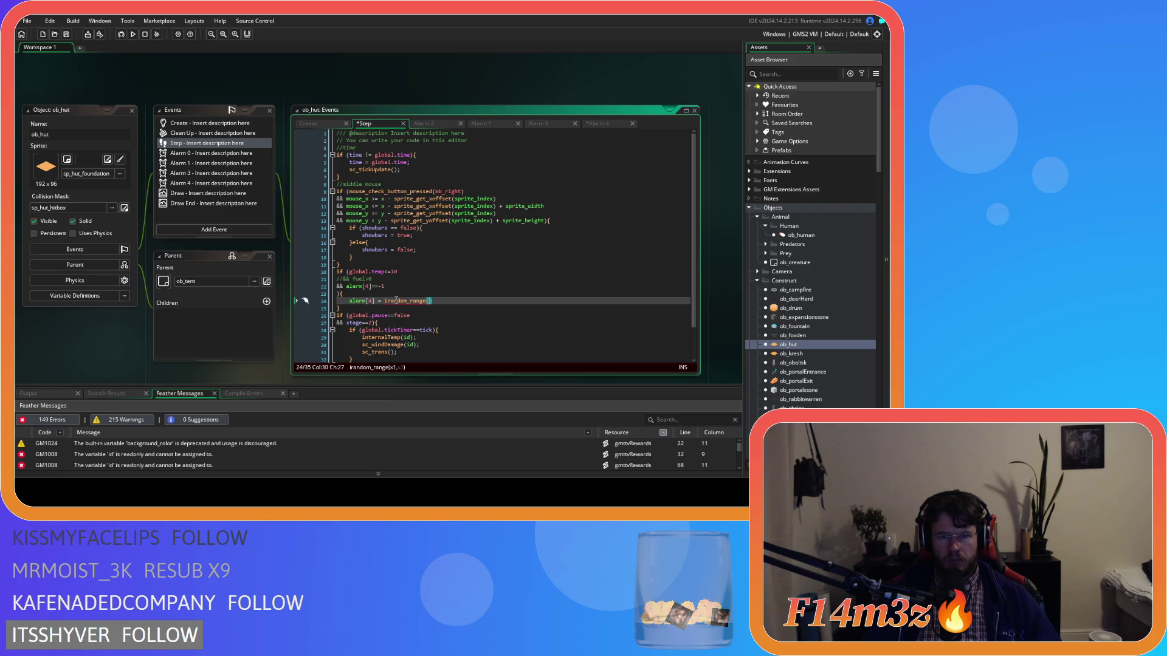
{"action": "type", "text": "0,"}
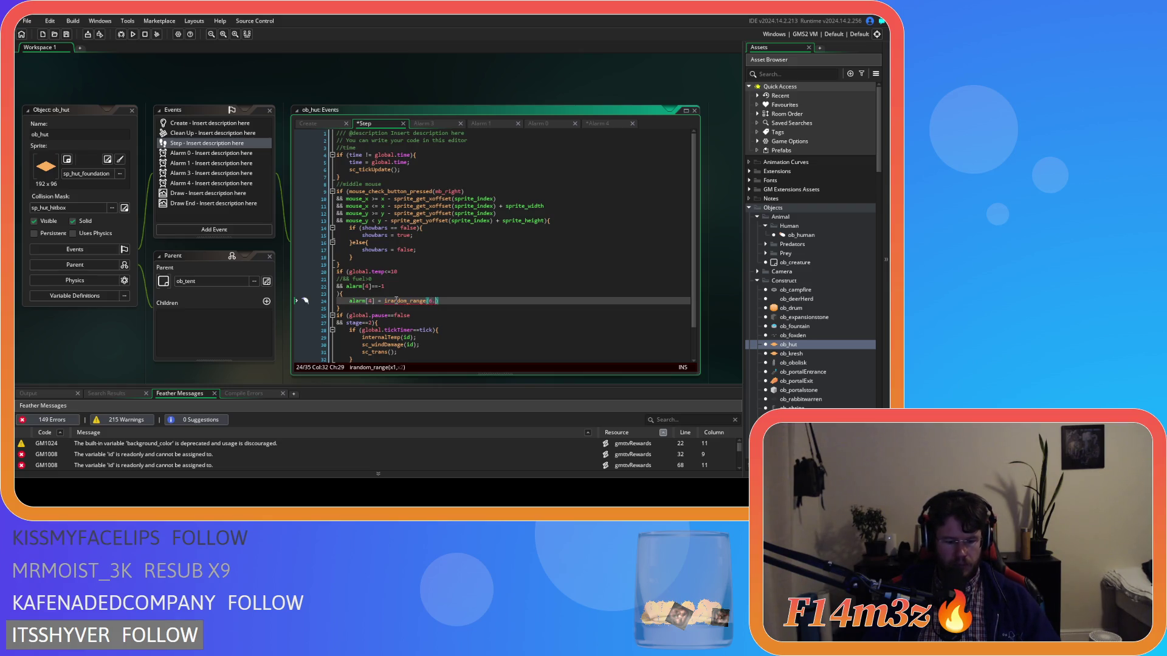
{"action": "type", "text": "15"}
{"action": "key", "text": "Right"}
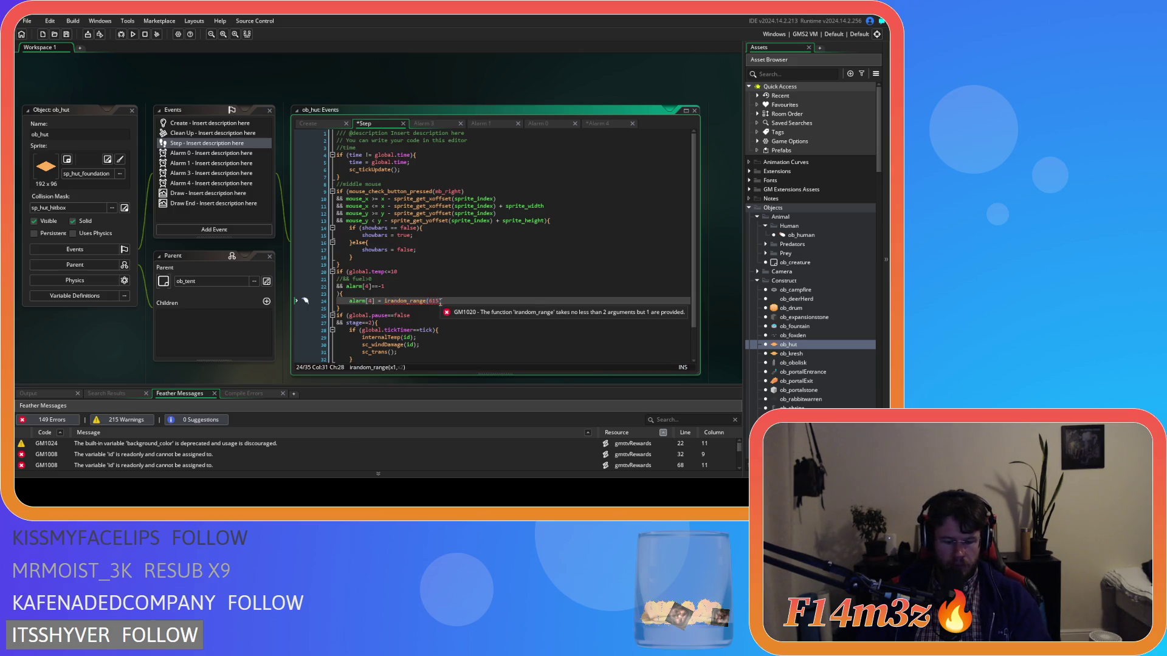
{"action": "type", "text": ";"}
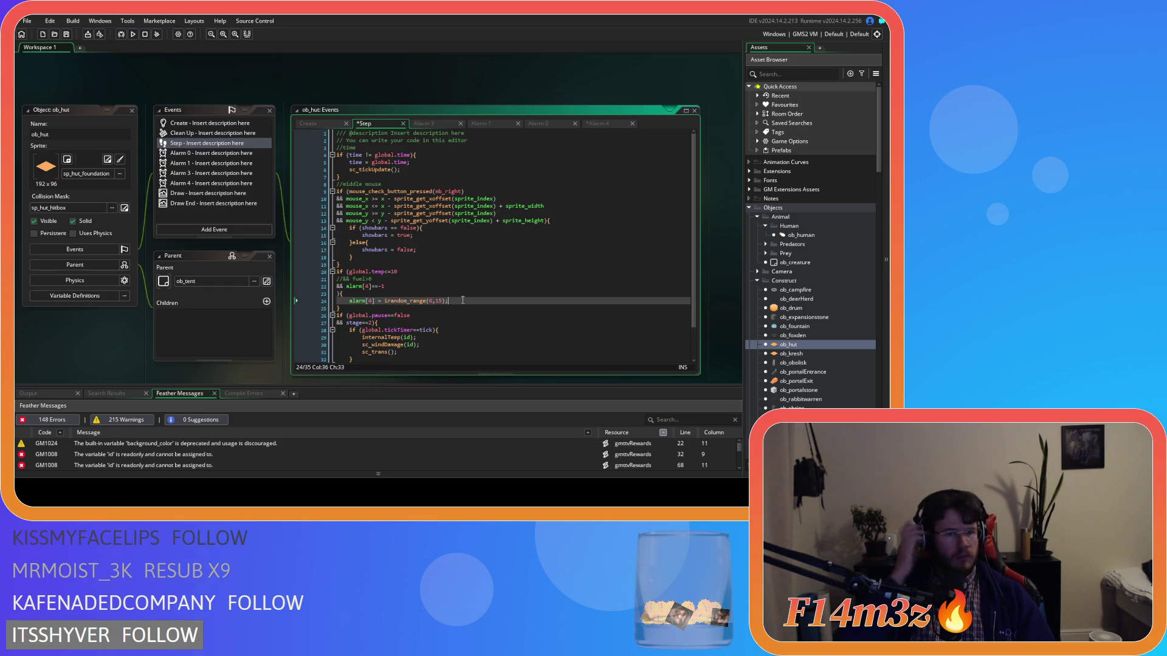
{"action": "key", "text": "ctrl+s"}
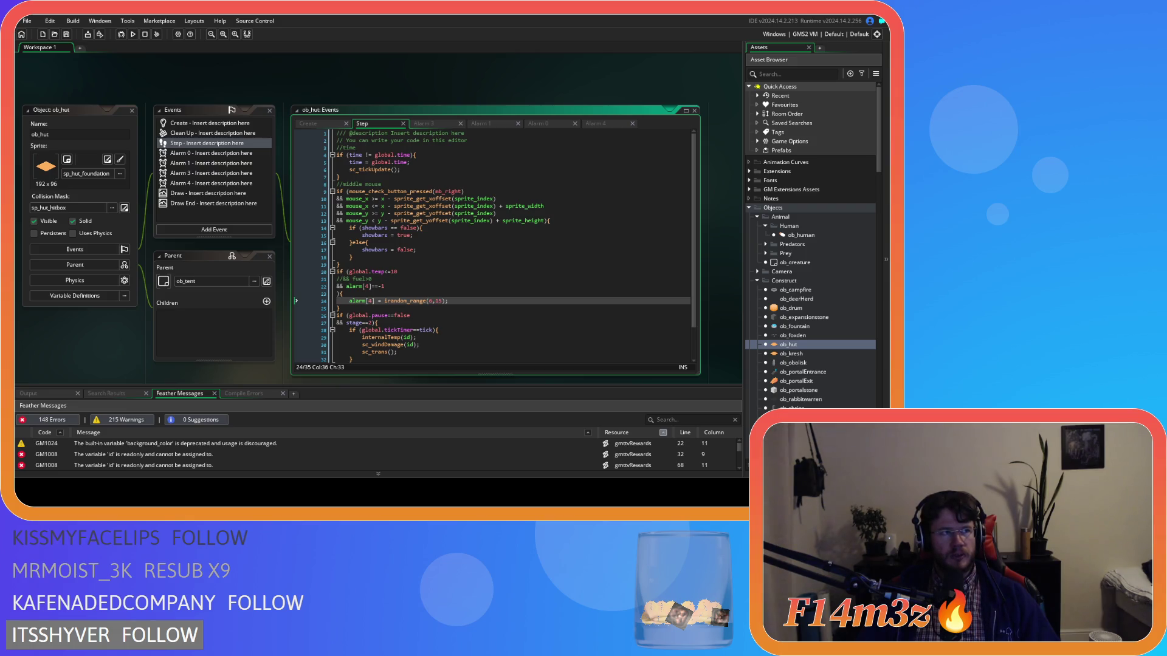
{"action": "key", "text": "Down"}
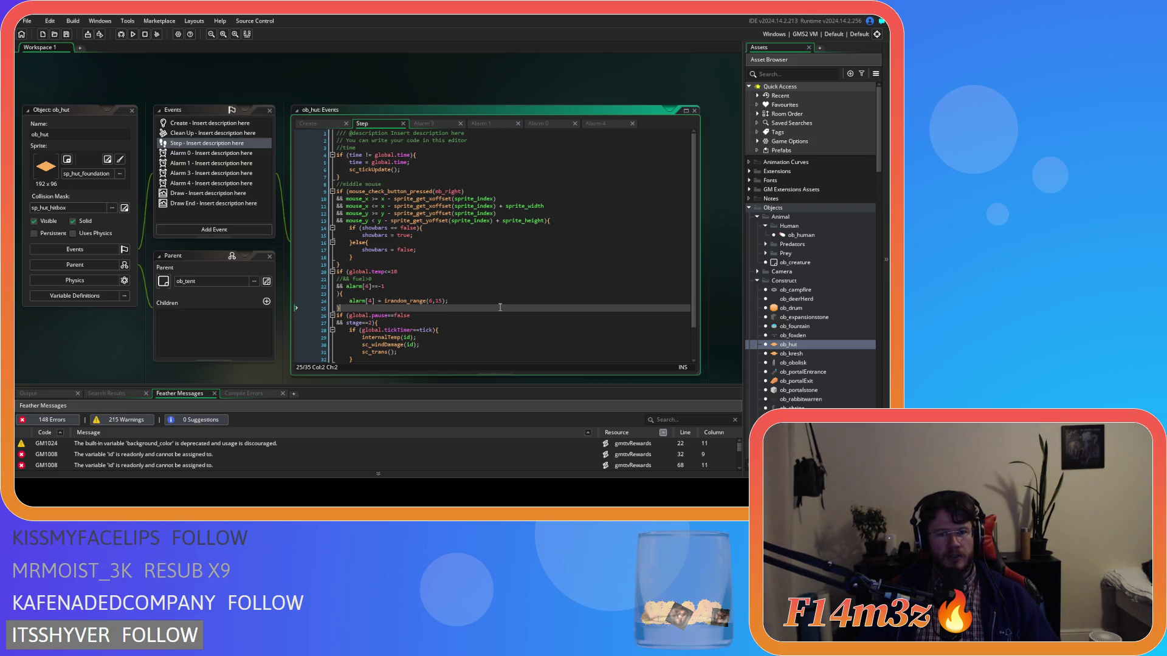
- Switch to ob_hut's Alarm 4 code and build and run the game, retrying after the failed build
{"action": "left_click", "coordinate": [595, 123]}
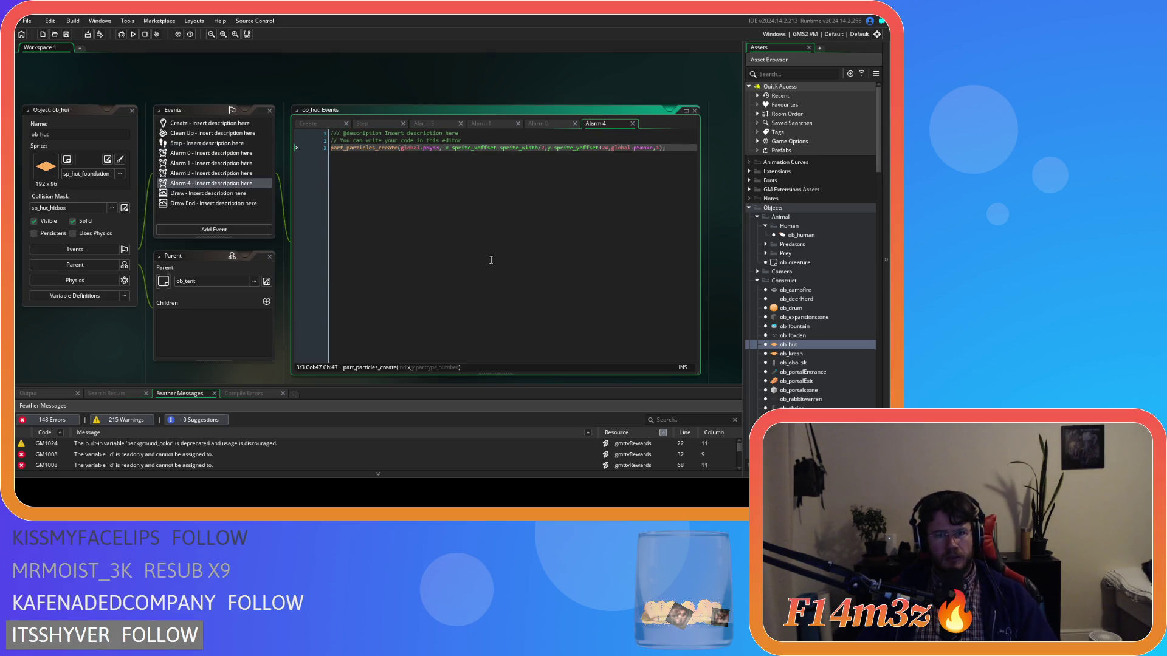
{"action": "key", "text": "F5"}
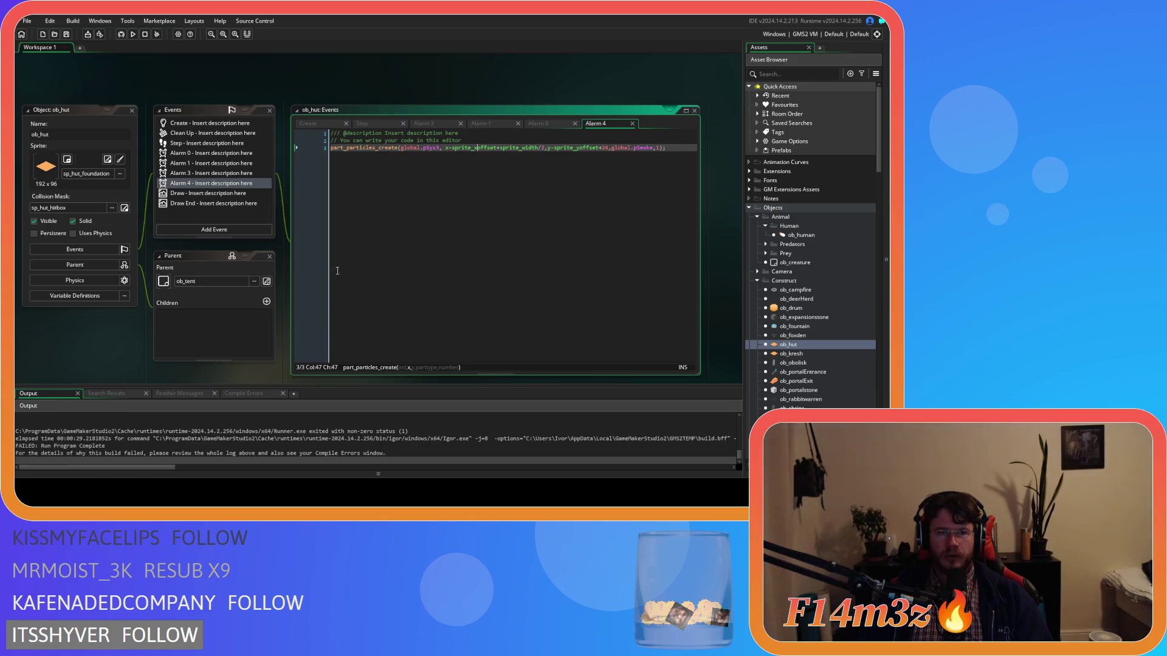
{"action": "key", "text": "F5"}
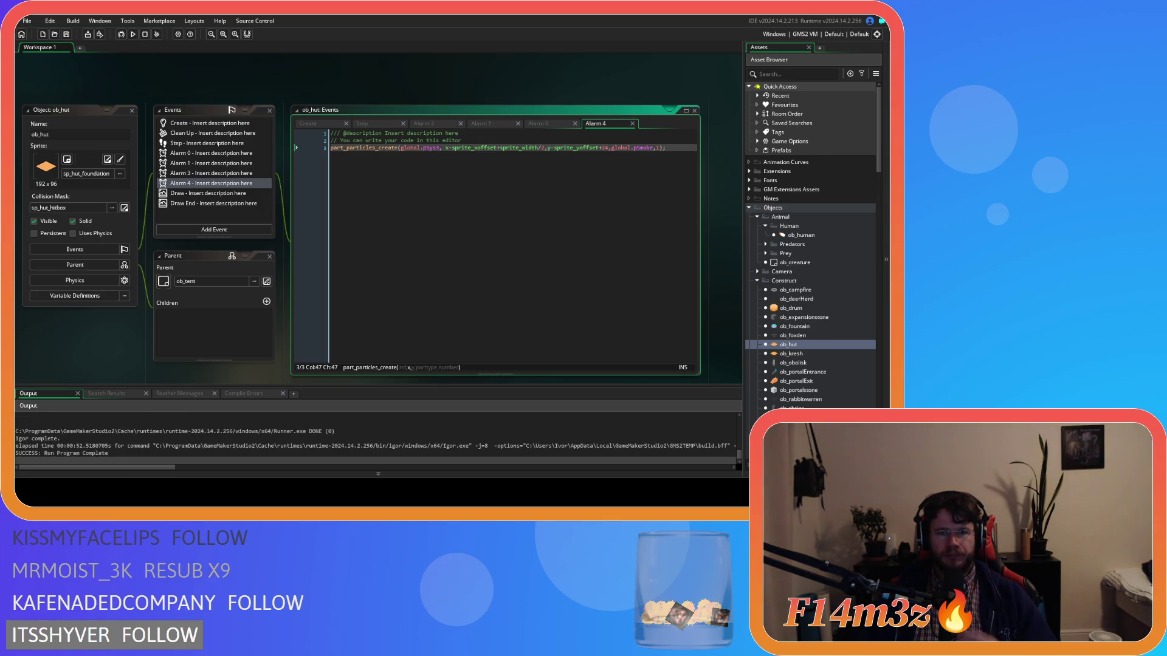
- Let the rebuild finish with SUCCESS: Run Program Complete in the Output panel
{"action": "scroll", "coordinate": [787, 315], "scroll_direction": "down", "scroll_amount": 5}
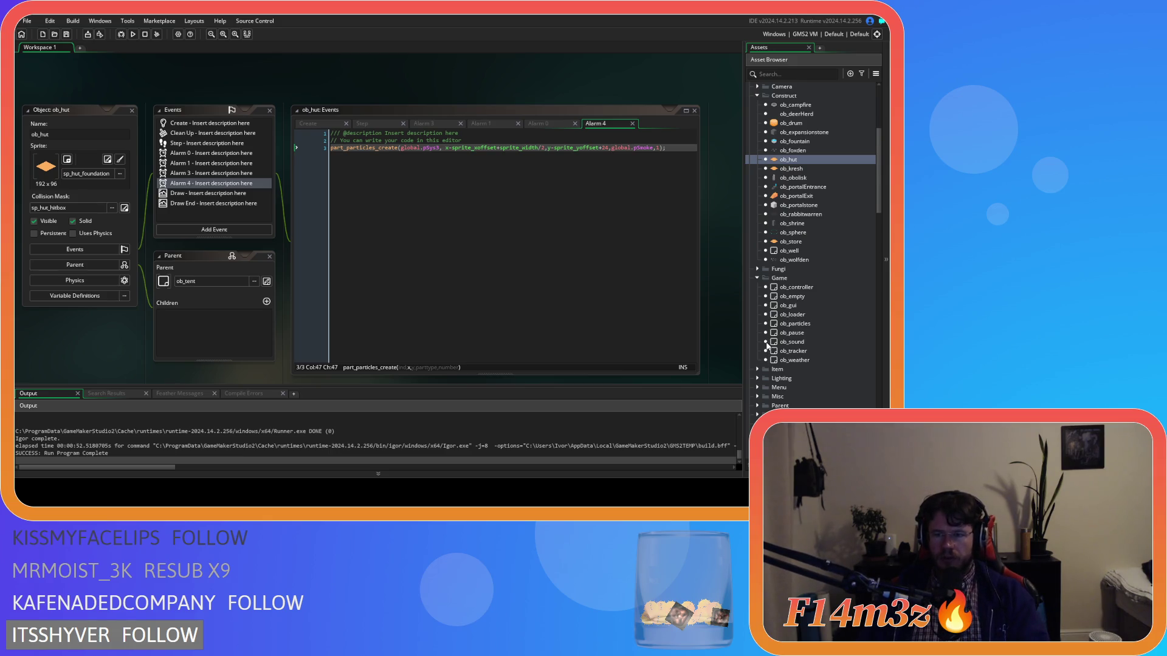
- Open ob_save from the Save folder and its Key Press - F5 event code
{"action": "scroll", "coordinate": [767, 346], "scroll_direction": "down", "scroll_amount": 2}
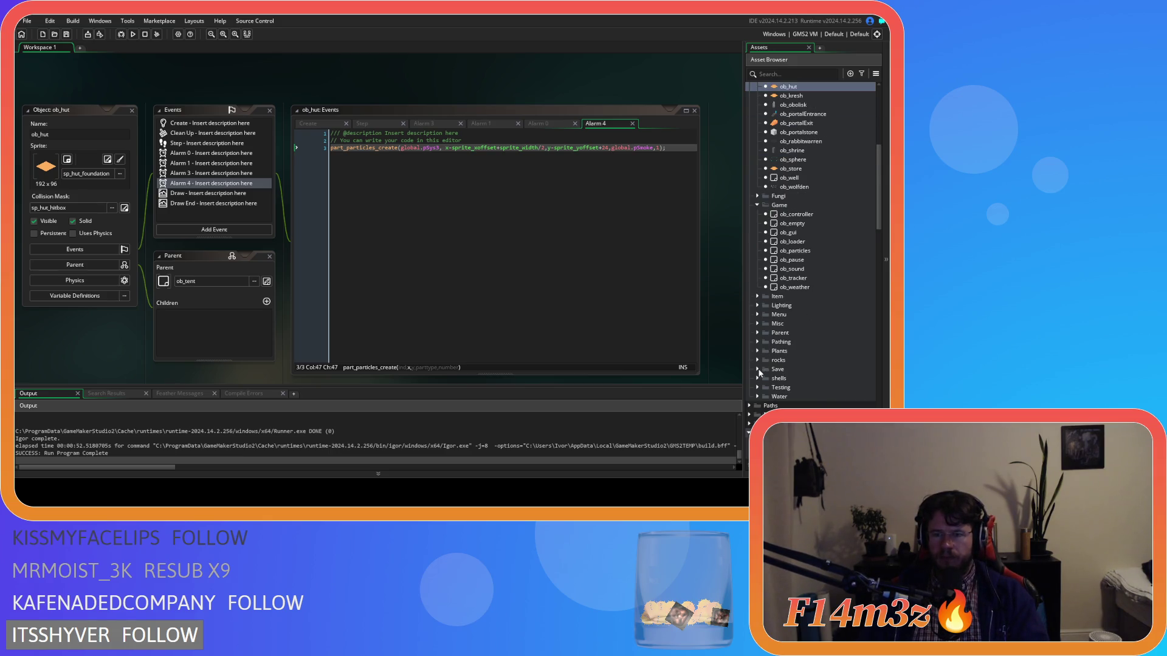
{"action": "left_click", "coordinate": [757, 369]}
{"action": "left_click", "coordinate": [796, 388]}
{"action": "double_click", "coordinate": [796, 388]}
{"action": "double_click", "coordinate": [201, 170]}
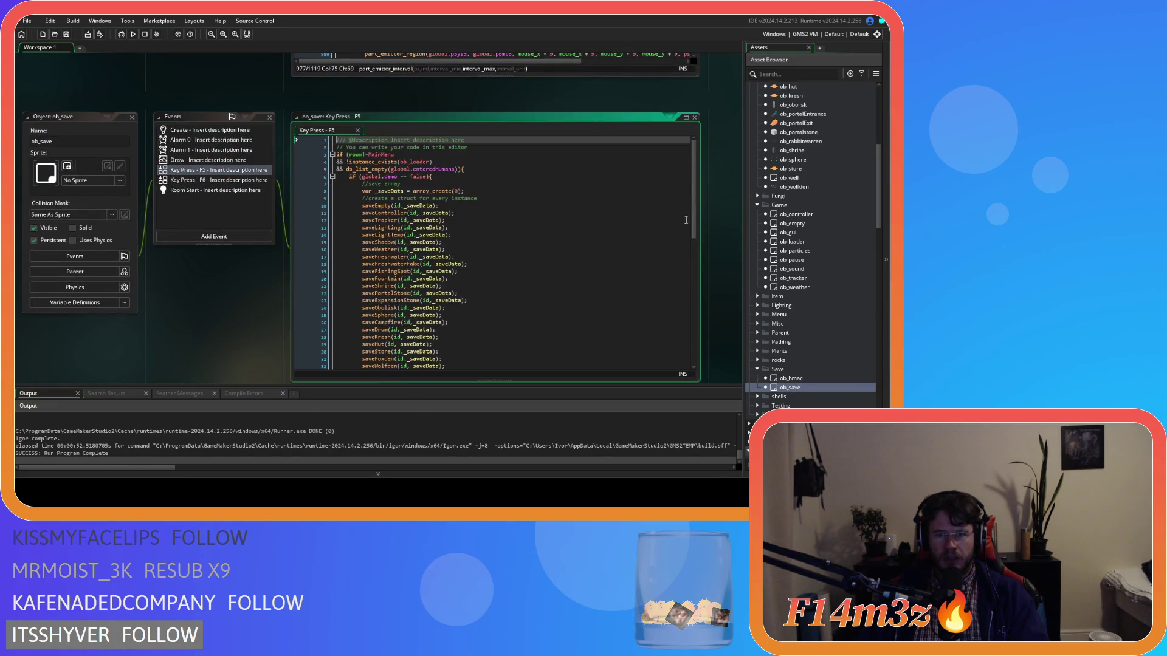
- Delete the early saveWeather(id,_saveData); line at line 16
{"action": "scroll", "coordinate": [693, 231], "scroll_direction": "down", "scroll_amount": 3}
{"action": "left_click", "coordinate": [389, 185]}
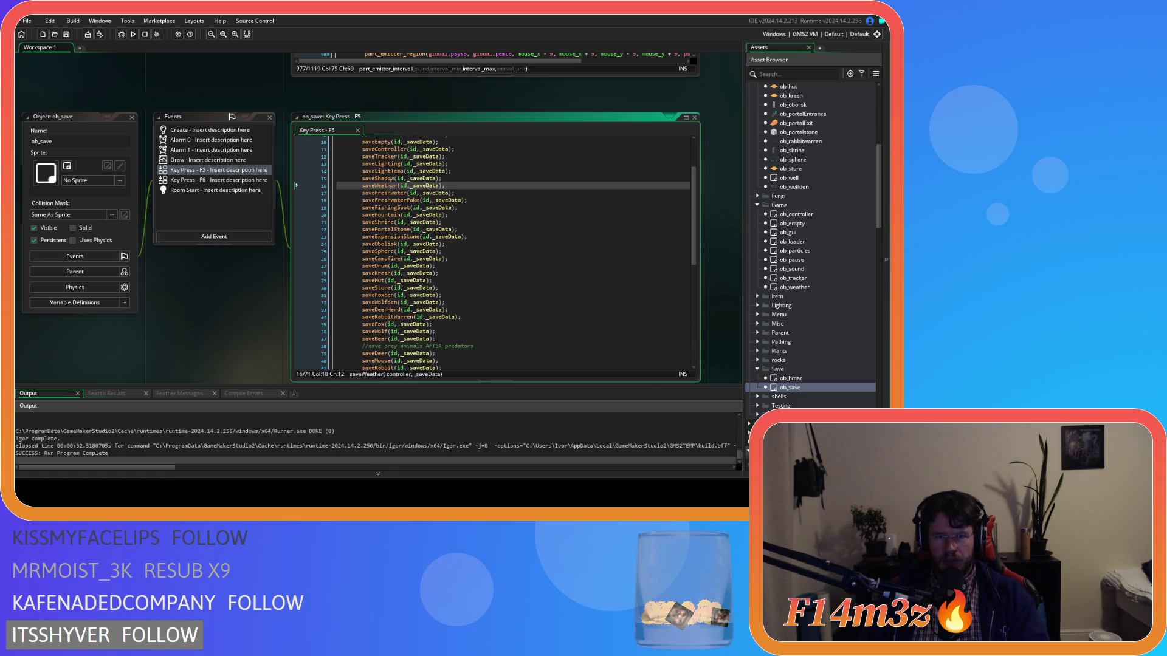
{"action": "scroll", "coordinate": [560, 225], "scroll_direction": "up", "scroll_amount": 2}
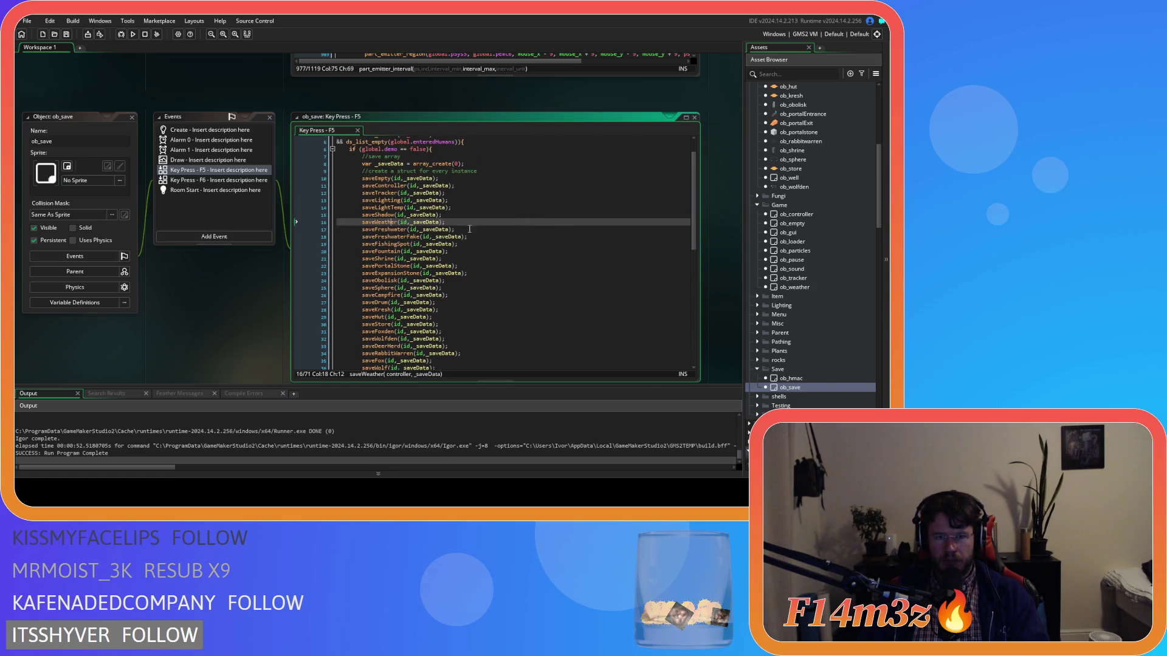
{"action": "scroll", "coordinate": [427, 237], "scroll_direction": "down", "scroll_amount": 2}
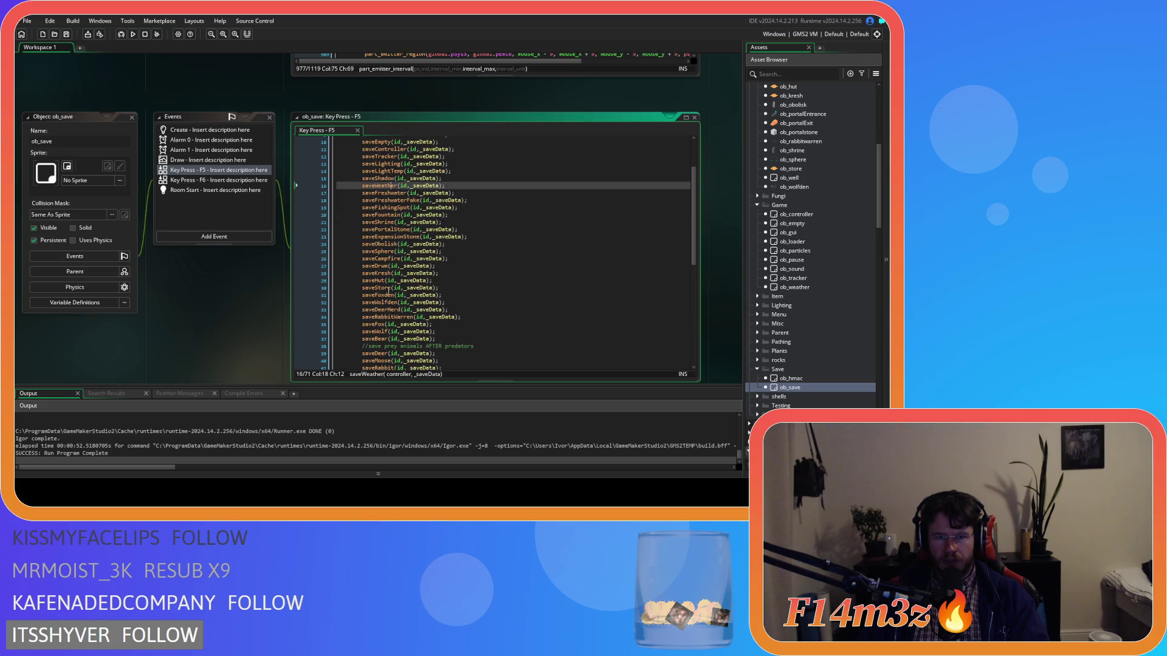
{"action": "left_click_drag", "start_coordinate": [445, 185], "coordinate": [362, 186]}
{"action": "key", "text": "BackSpace"}
{"action": "key", "text": "BackSpace"}
{"action": "key", "text": "BackSpace"}
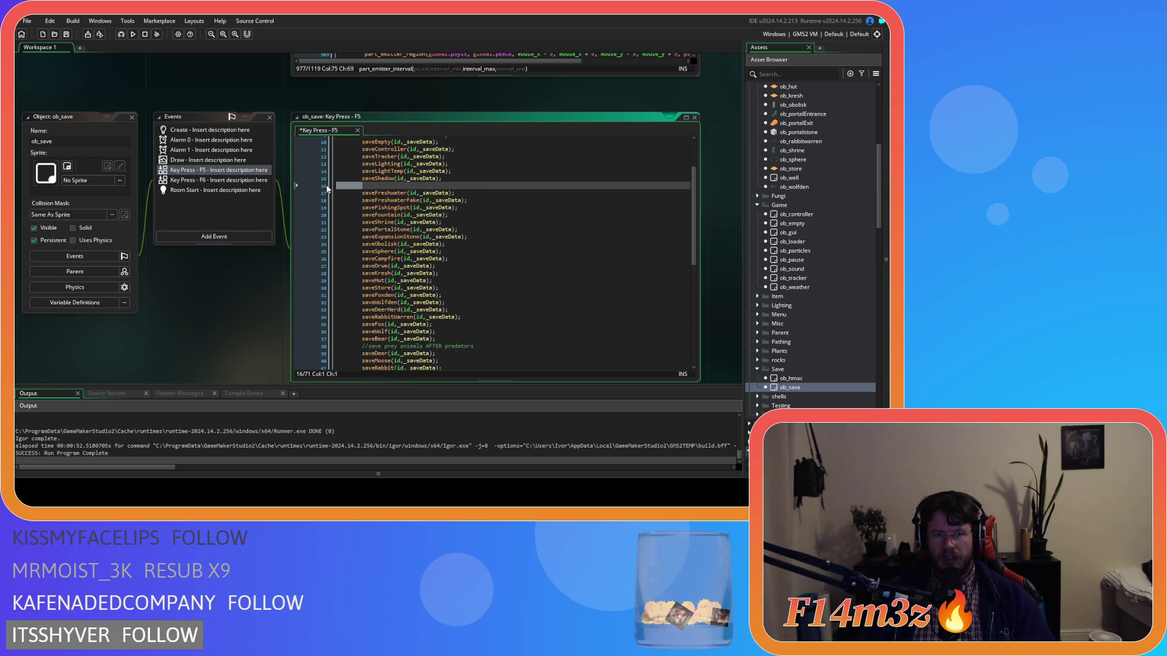
- Re-add saveWeather(id,_saveData); after saveHuman under '//save weather after tents' and rerun the game
{"action": "scroll", "coordinate": [312, 184], "scroll_direction": "down", "scroll_amount": 7}
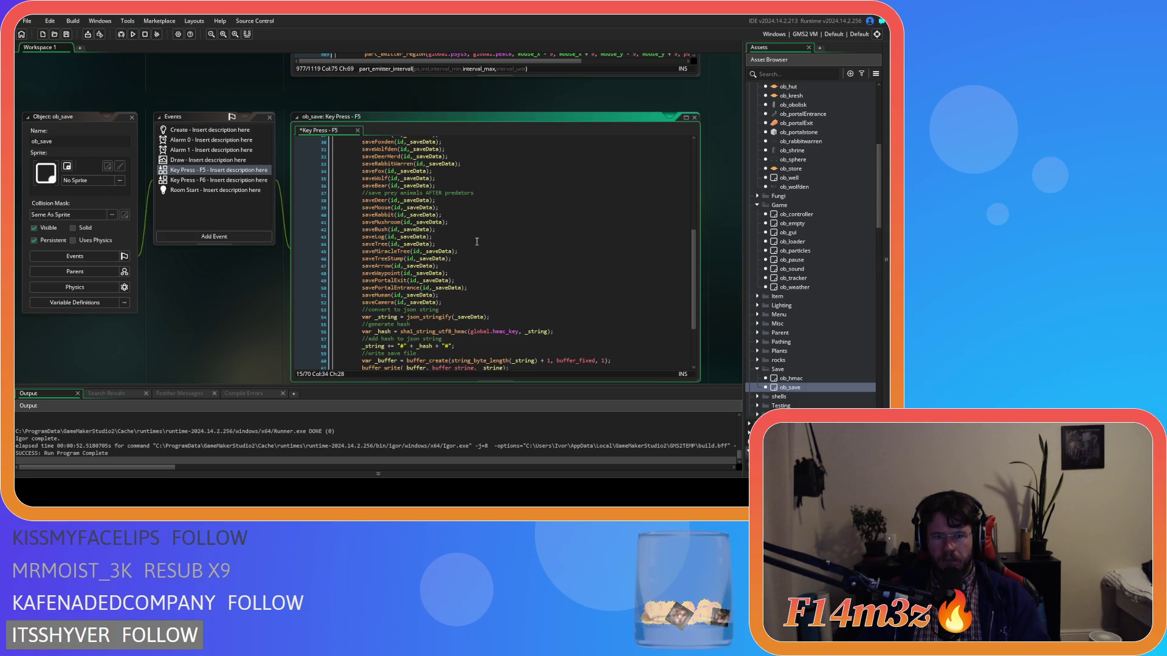
{"action": "left_click", "coordinate": [452, 297]}
{"action": "key", "text": "Return"}
{"action": "type", "text": "//save"}
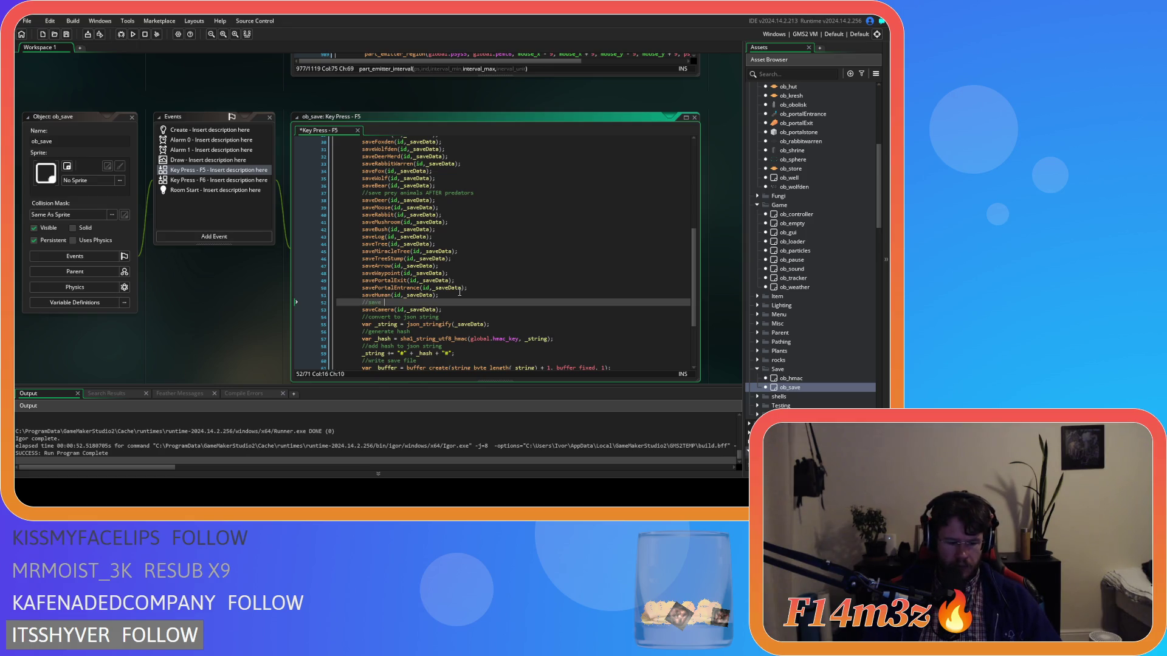
{"action": "type", "text": " weather after te"}
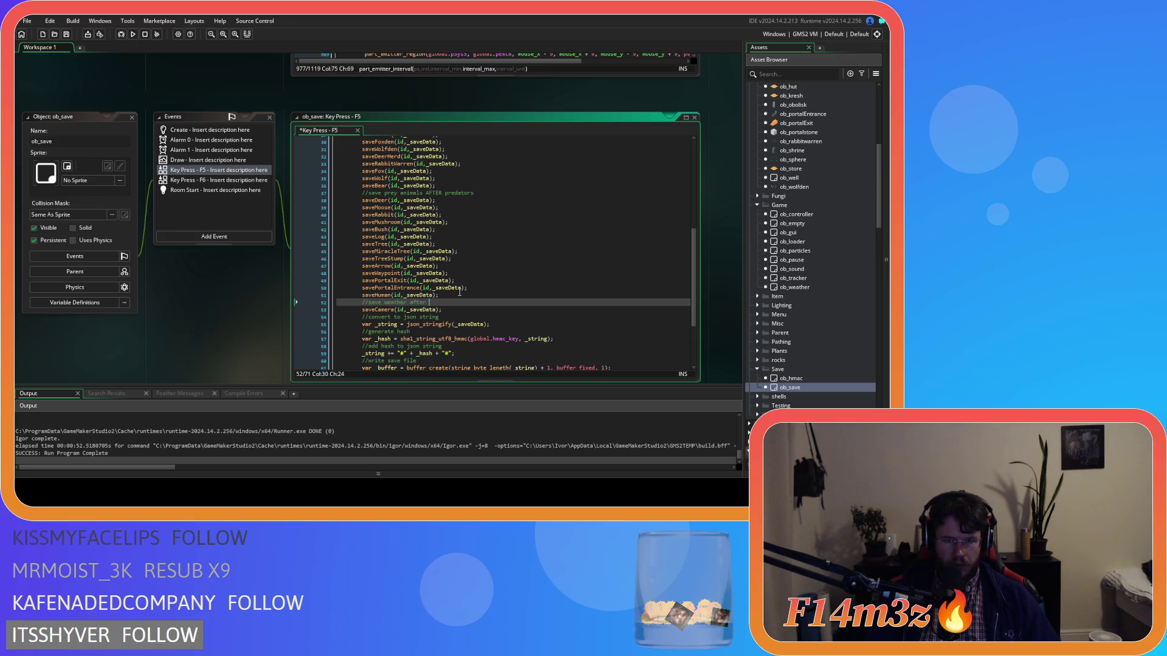
{"action": "type", "text": "nts"}
{"action": "key", "text": "Return"}
{"action": "type", "text": "saveWeather(id,_saveData);"}
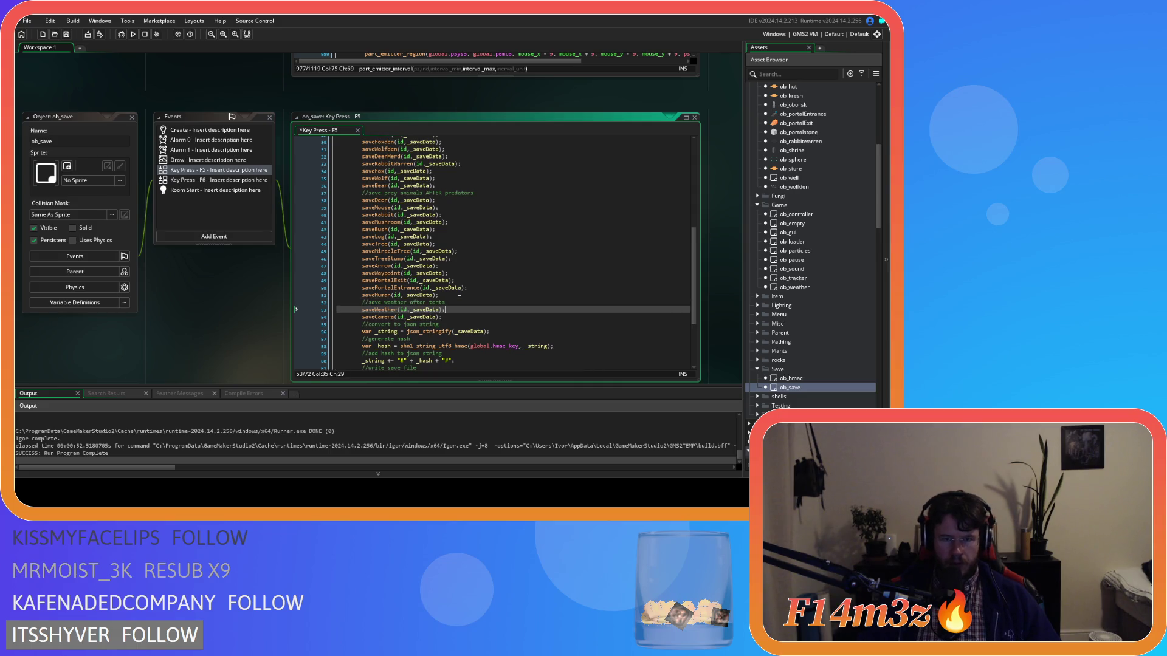
{"action": "key", "text": "F5"}
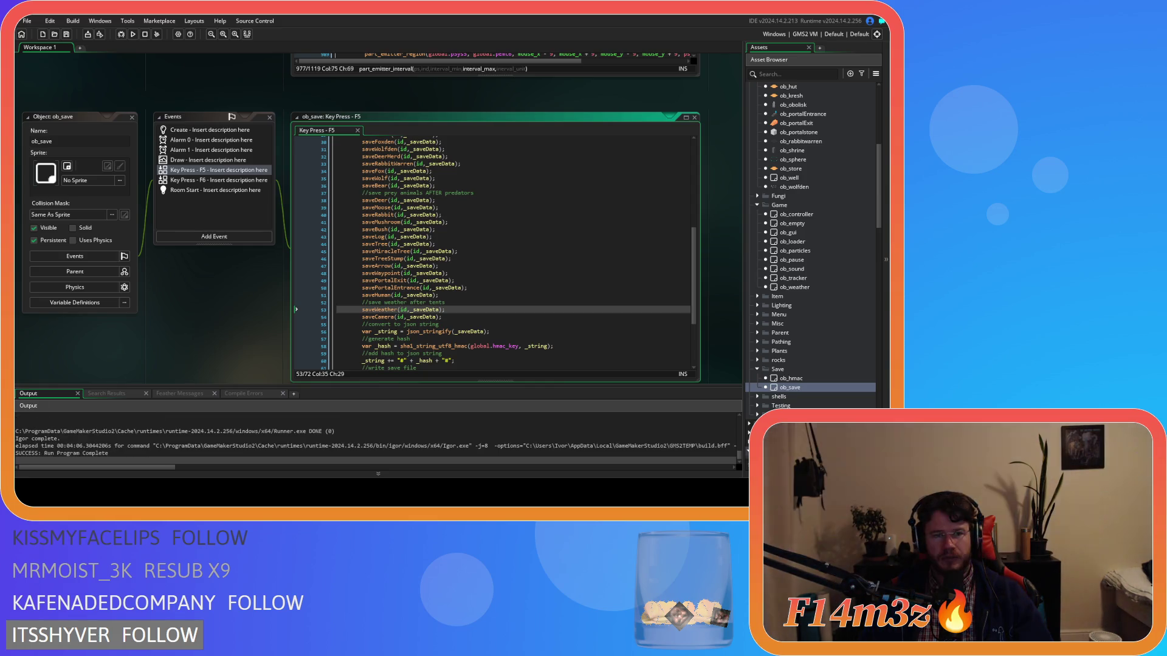
- Scroll up the Output log to review the completed build and run
{"action": "scroll", "coordinate": [365, 219], "scroll_direction": "up", "scroll_amount": 5}
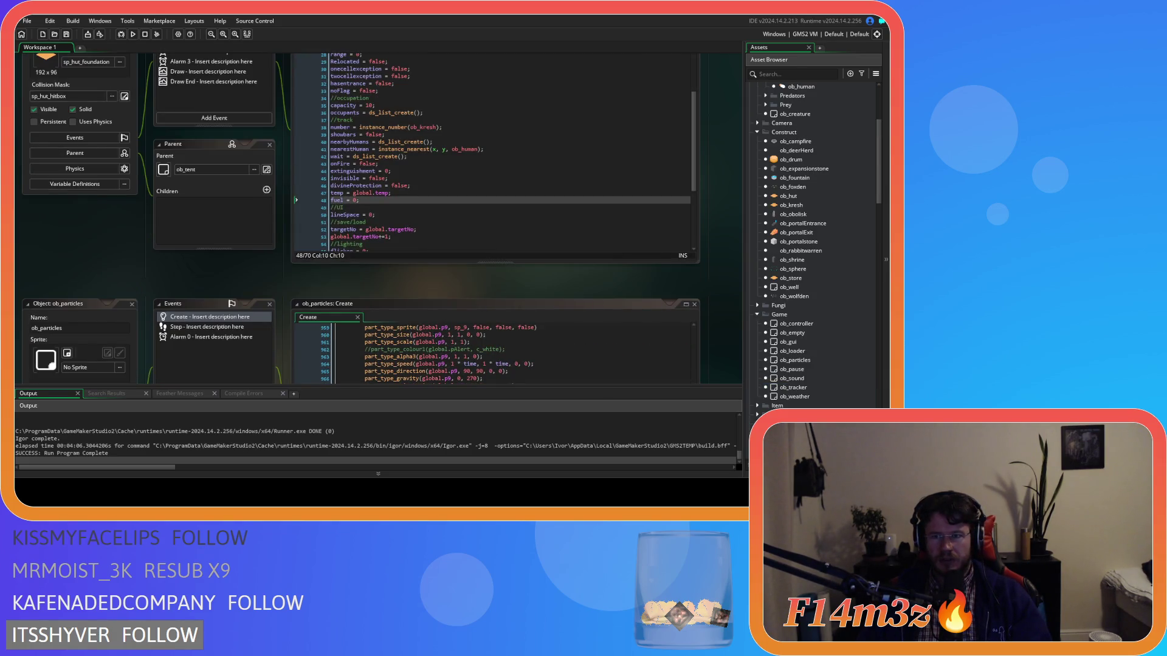
- Open ob_hut, look through its Alarm 0, 1 and 3 code, then find Step's global.temp check
{"action": "double_click", "coordinate": [788, 195]}
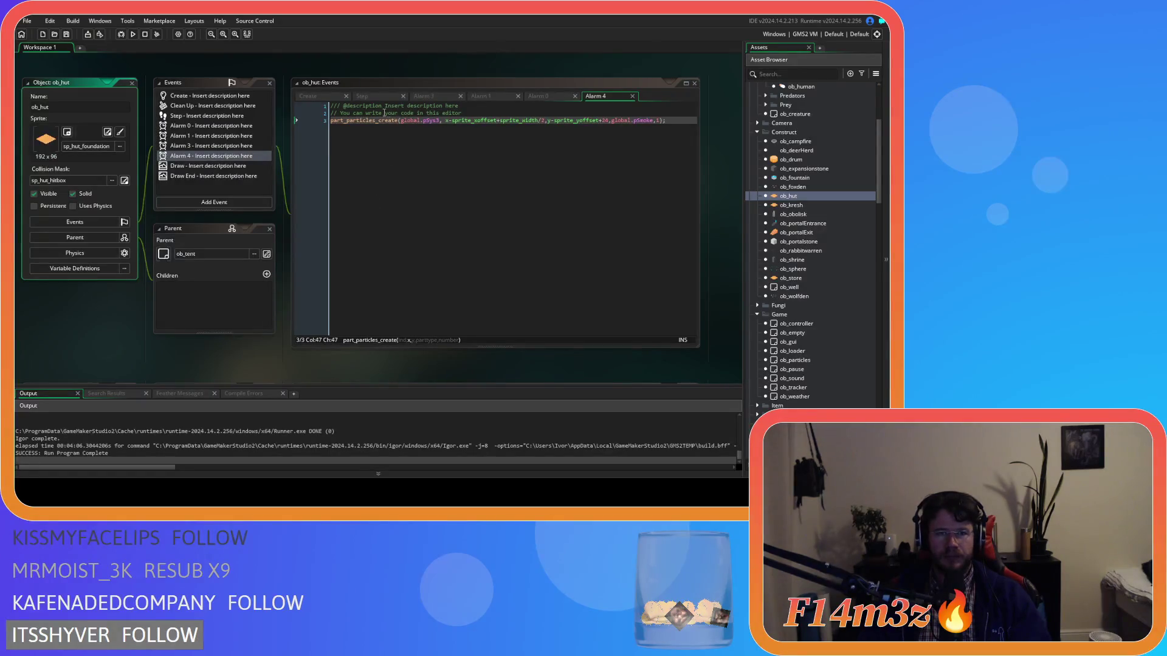
{"action": "left_click", "coordinate": [527, 97]}
{"action": "left_click", "coordinate": [483, 97]}
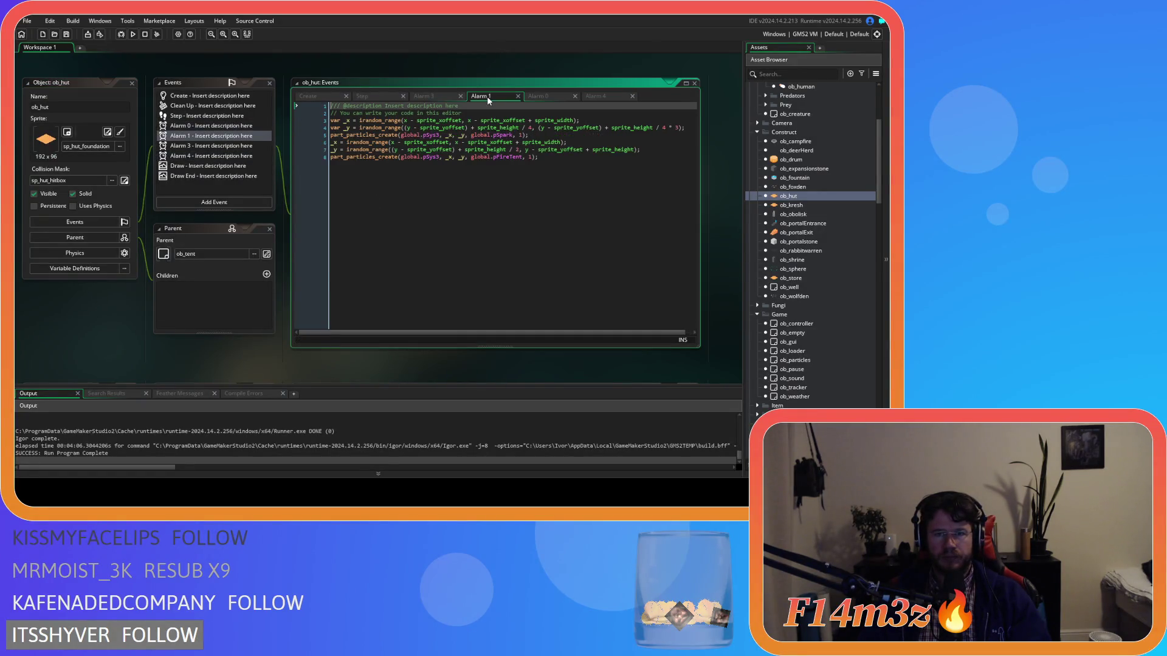
{"action": "left_click", "coordinate": [440, 95]}
{"action": "left_click", "coordinate": [475, 98]}
{"action": "left_click", "coordinate": [371, 96]}
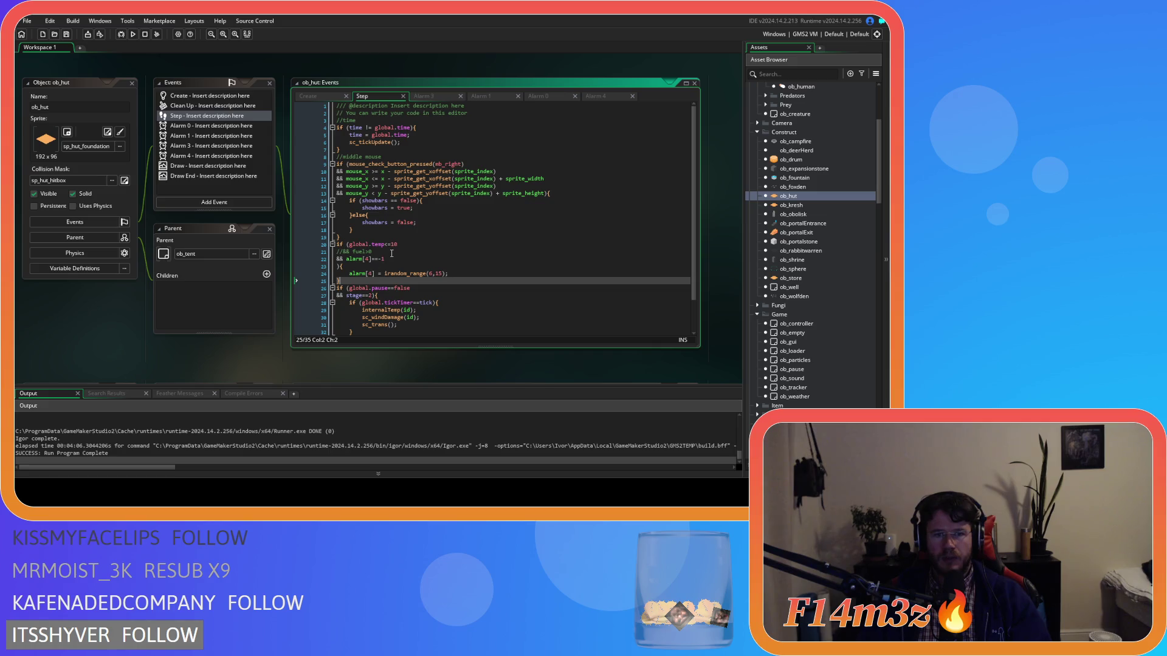
{"action": "left_click", "coordinate": [352, 244]}
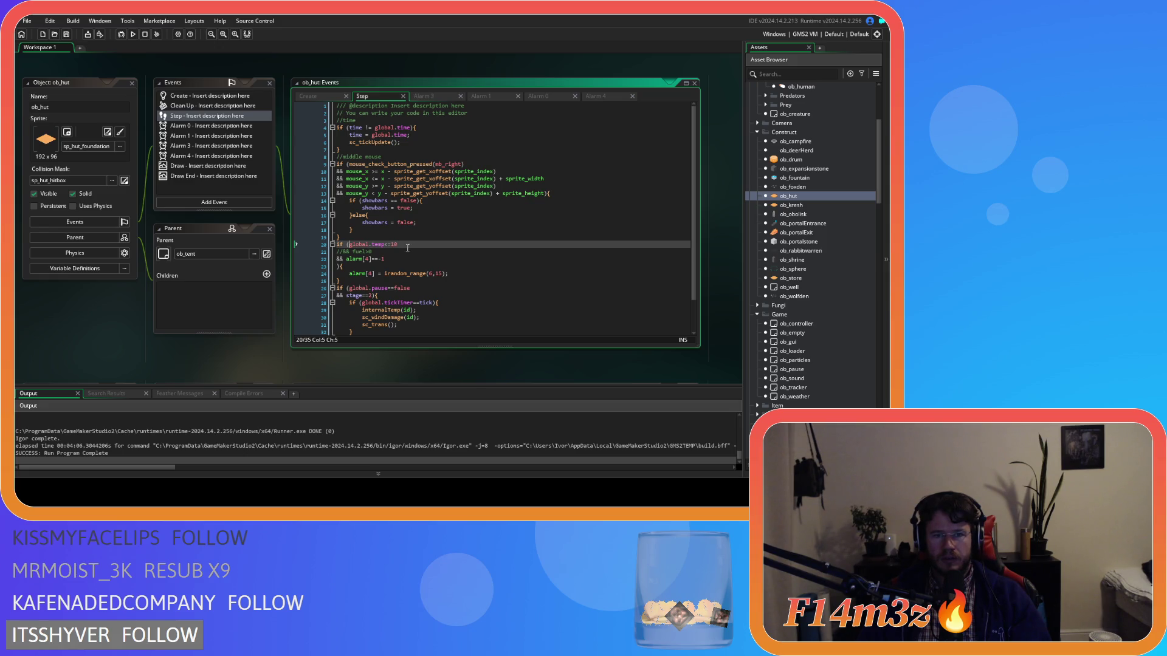
- Add '&& stage>=2' to ob_hut's cold-temperature condition and start an else branch
{"action": "left_click", "coordinate": [395, 251]}
{"action": "key", "text": "Return"}
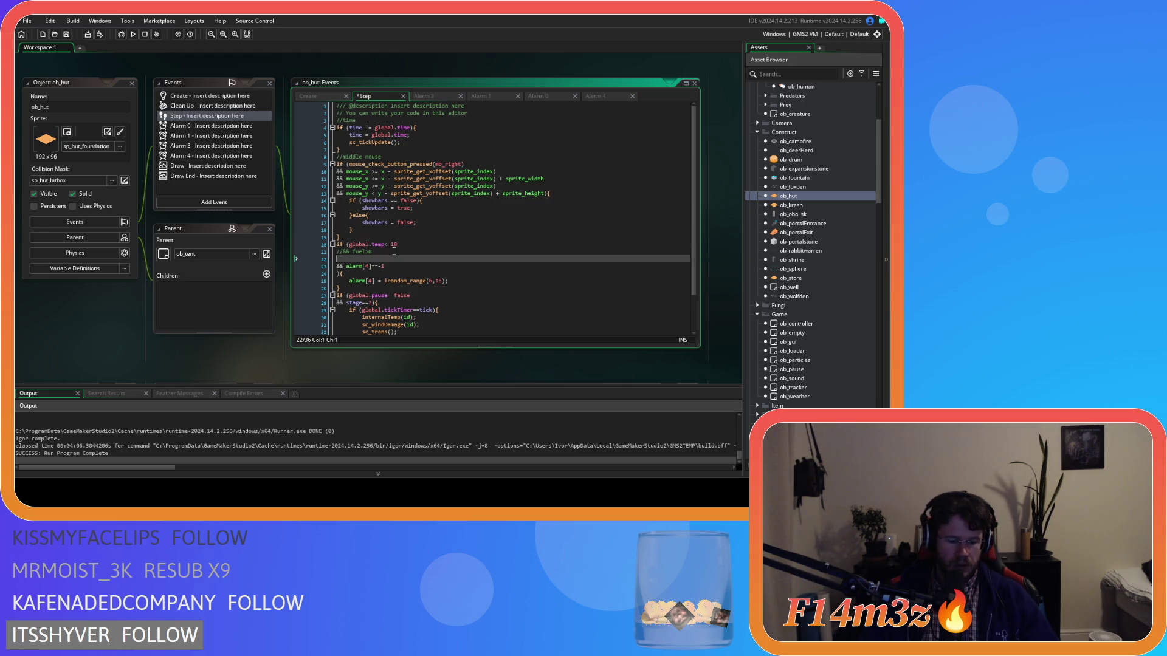
{"action": "type", "text": "&& st"}
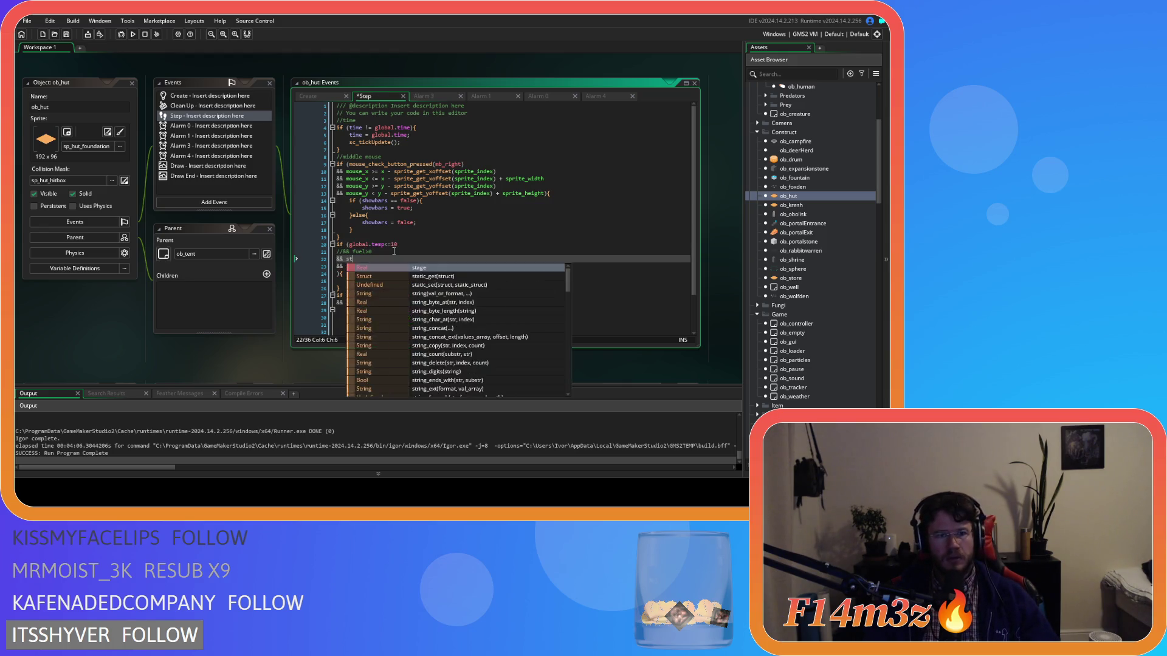
{"action": "type", "text": "age>=2"}
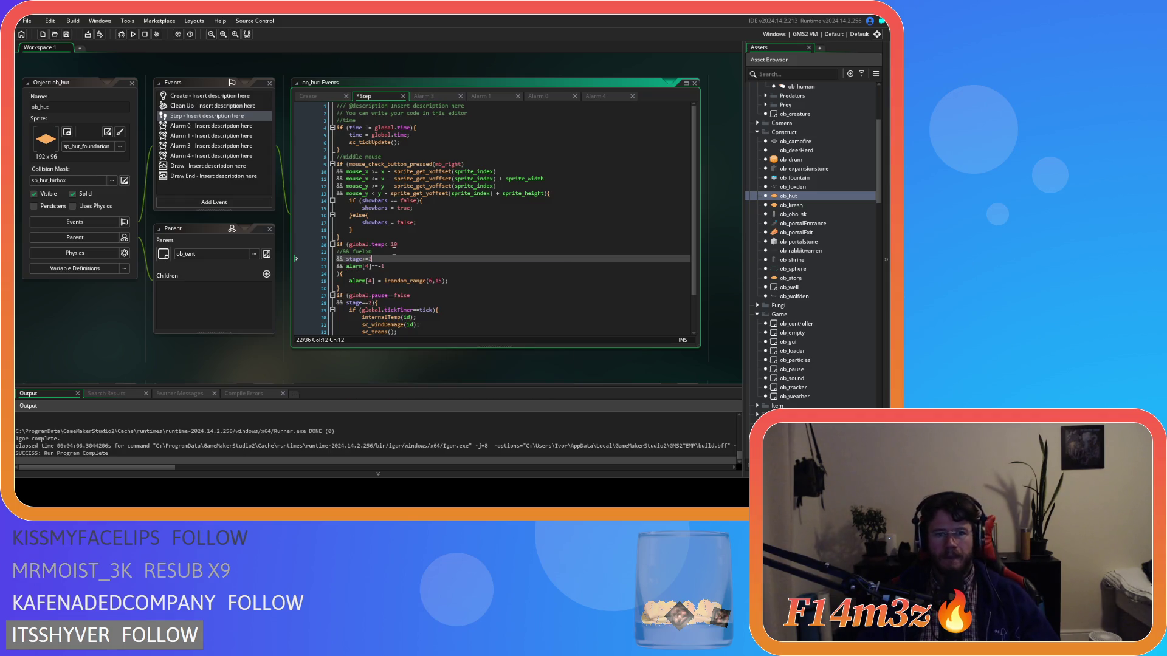
{"action": "left_click", "coordinate": [351, 288]}
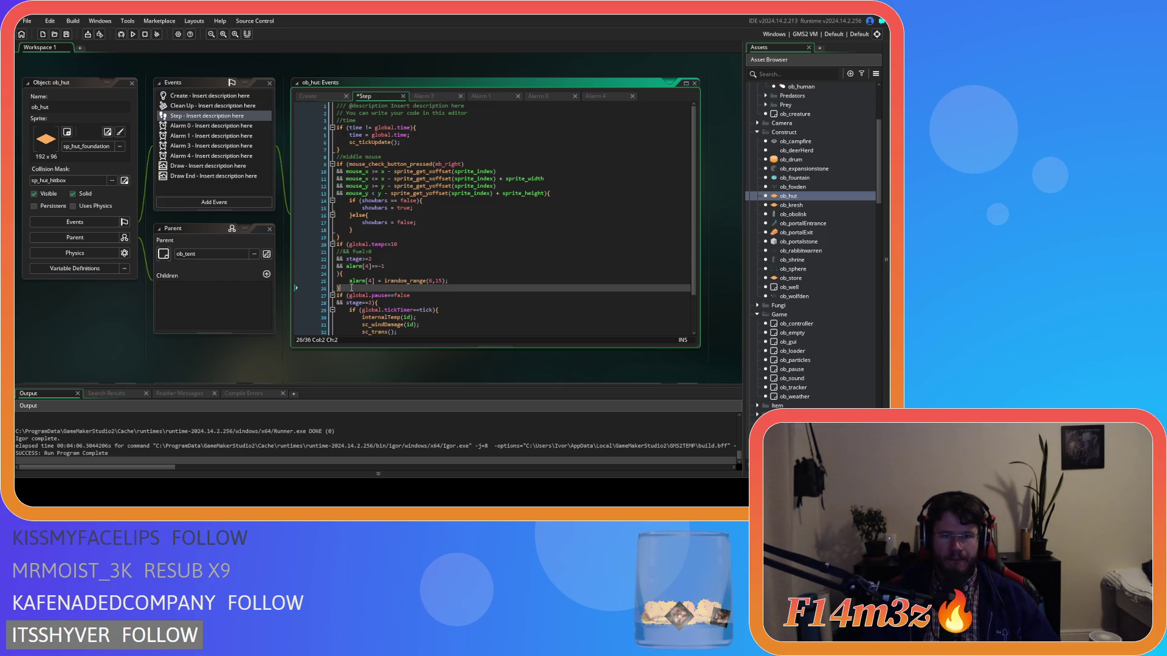
{"action": "type", "text": "else{"}
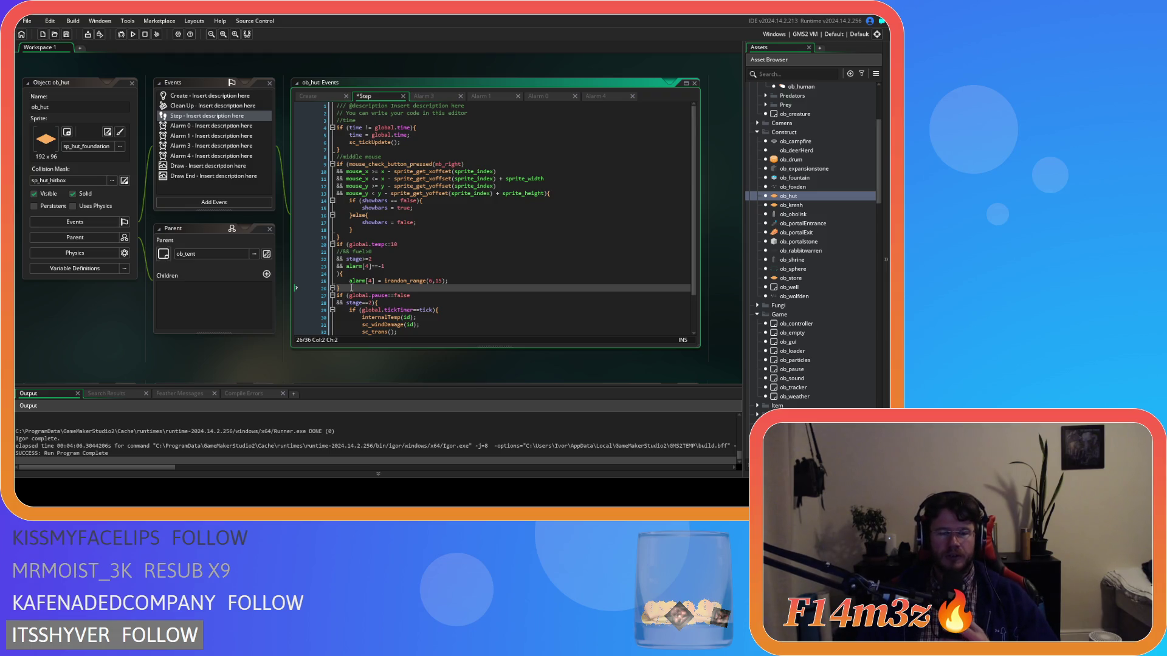
- Save ob_hut's Step code, copy the lines 20–26 alarm block, and open ob_kresh
{"action": "key", "text": "ctrl+s"}
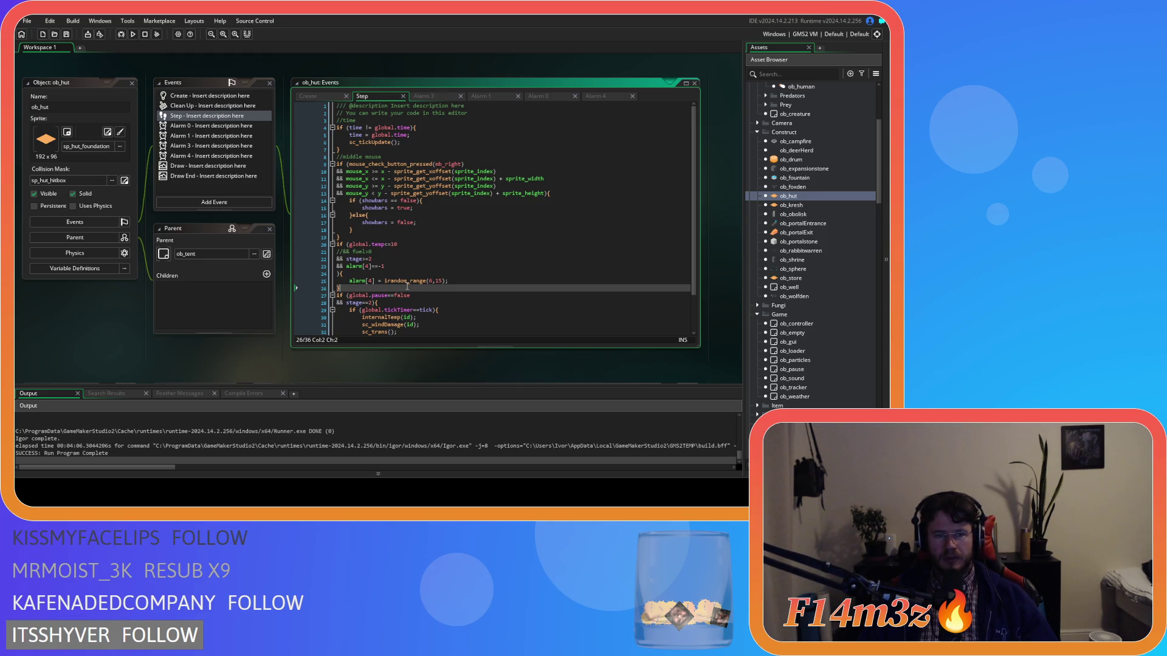
{"action": "left_click_drag", "start_coordinate": [408, 286], "coordinate": [287, 245]}
{"action": "key", "text": "ctrl+c"}
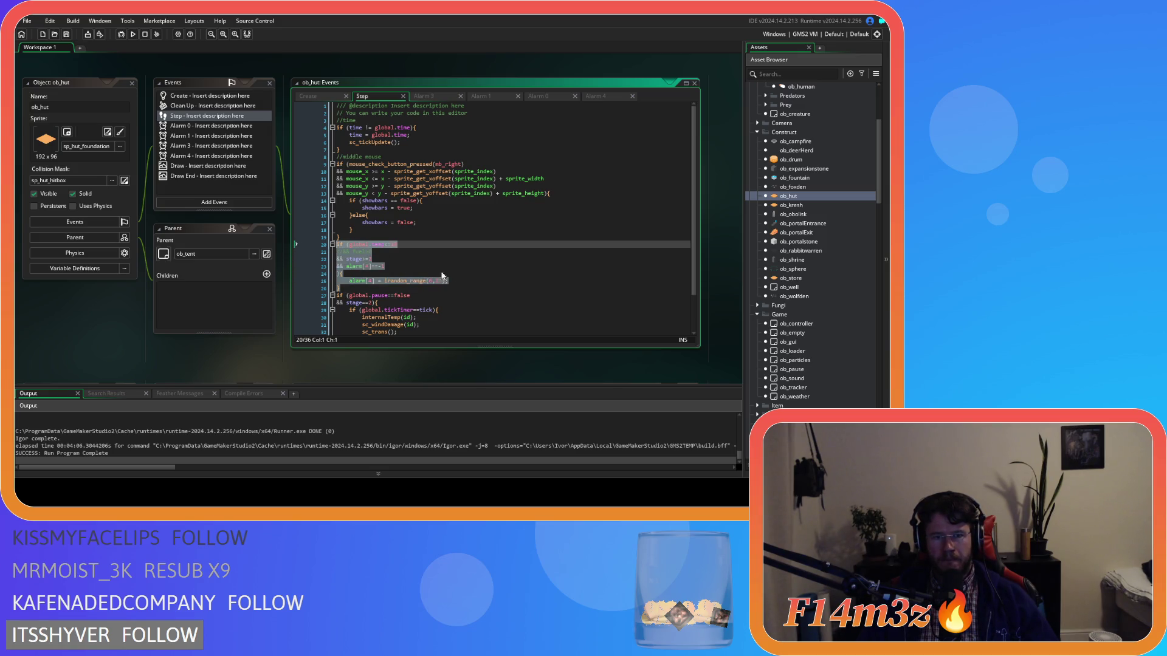
{"action": "double_click", "coordinate": [810, 205]}
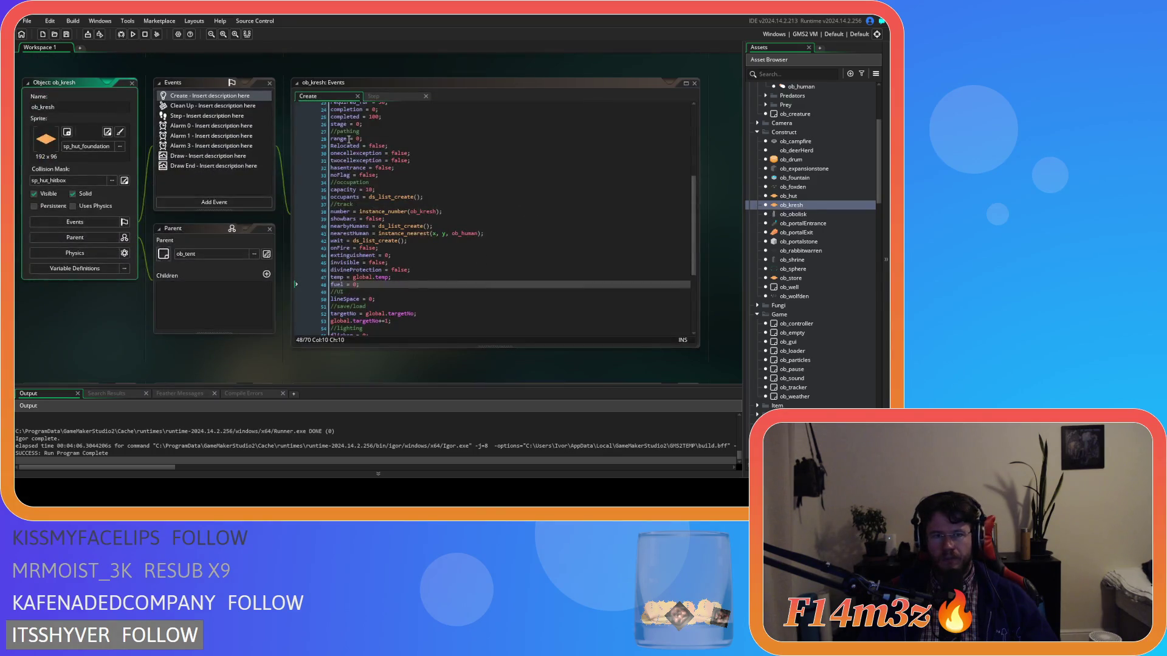
- Paste the cold-temperature alarm block into ob_kresh's event code after line 19
{"action": "left_click", "coordinate": [384, 95]}
{"action": "scroll", "coordinate": [395, 233], "scroll_direction": "up", "scroll_amount": 1}
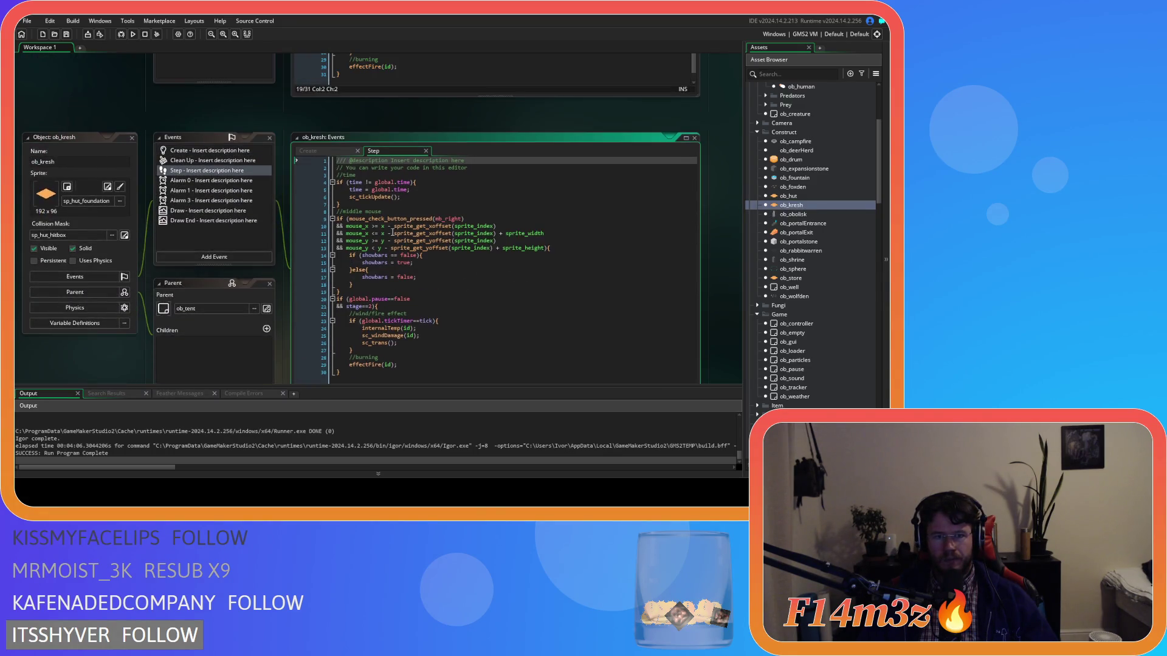
{"action": "left_click", "coordinate": [361, 292]}
{"action": "key", "text": "ctrl+v"}
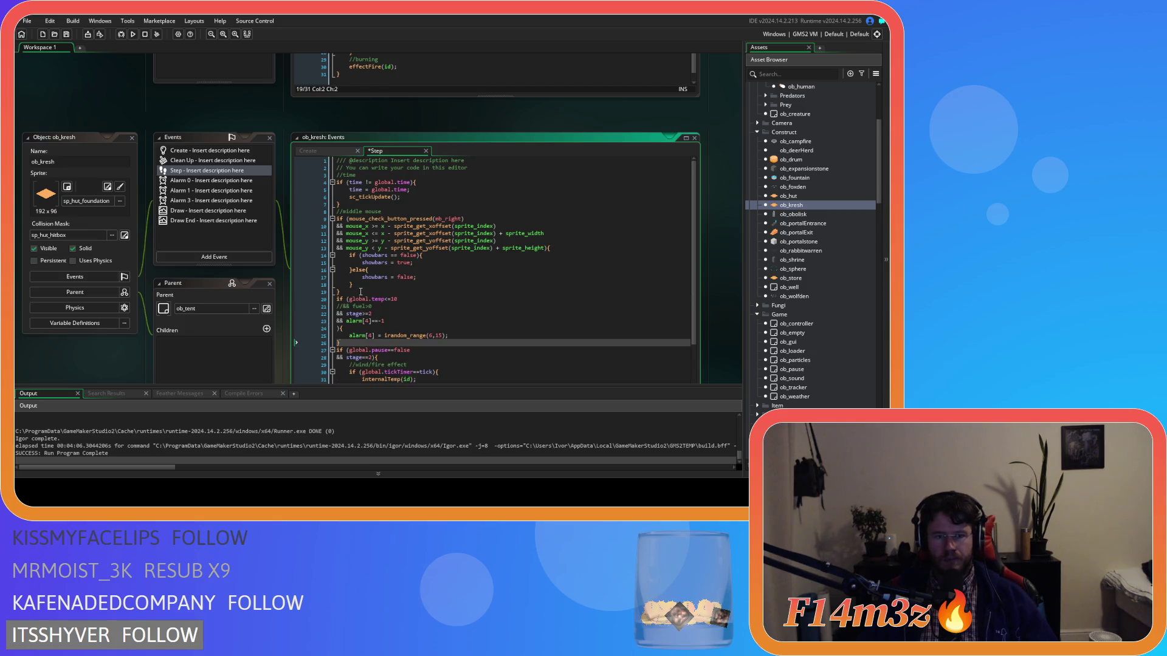
- Add an '//emit smoke when…' comment line above the pasted block in ob_kresh
{"action": "left_click", "coordinate": [360, 293]}
{"action": "key", "text": "Return"}
{"action": "type", "text": "//"}
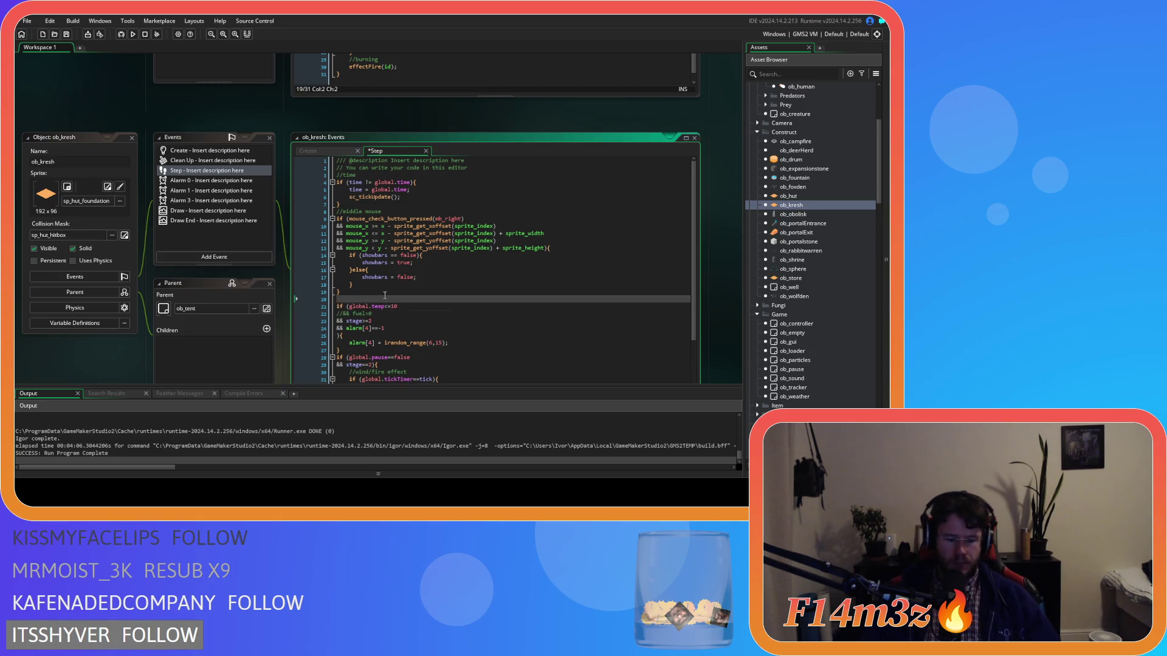
{"action": "type", "text": "emite sm"}
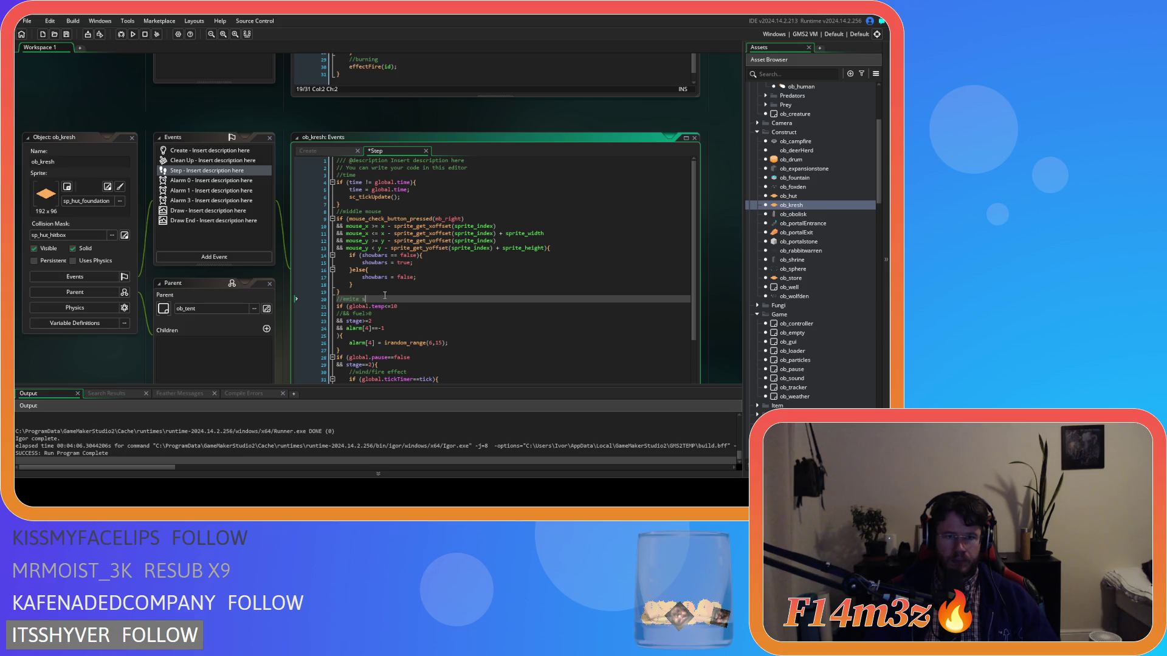
{"action": "key", "text": "BackSpace"}
{"action": "key", "text": "BackSpace"}
{"action": "key", "text": "BackSpace"}
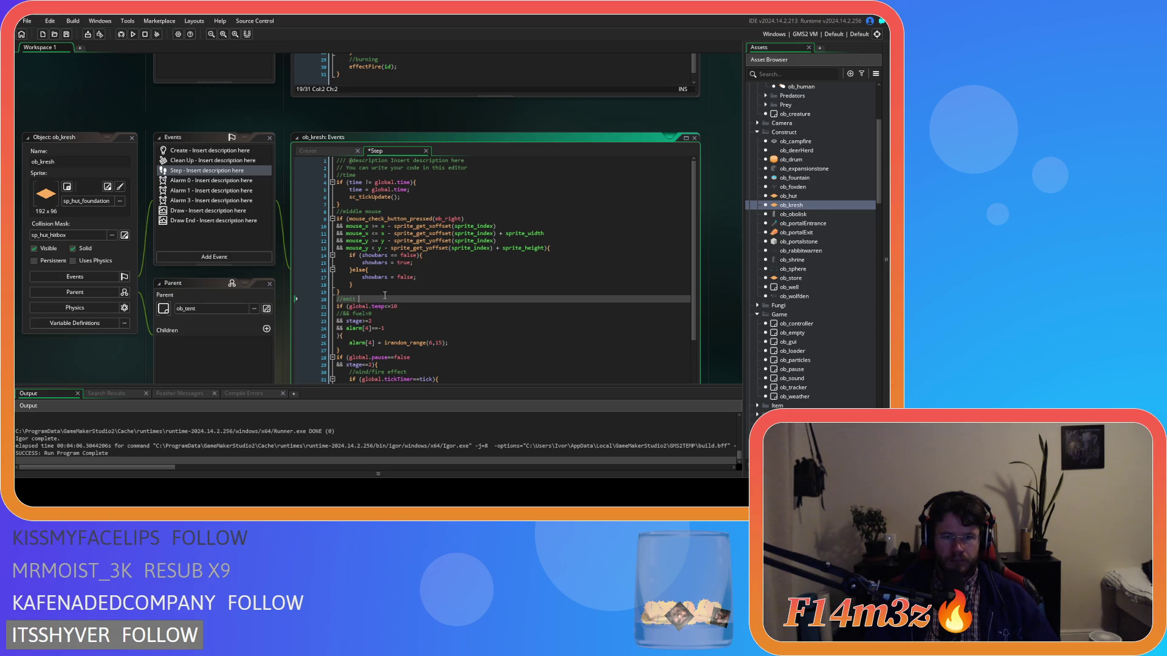
{"action": "type", "text": "smoke when fire is lit"}
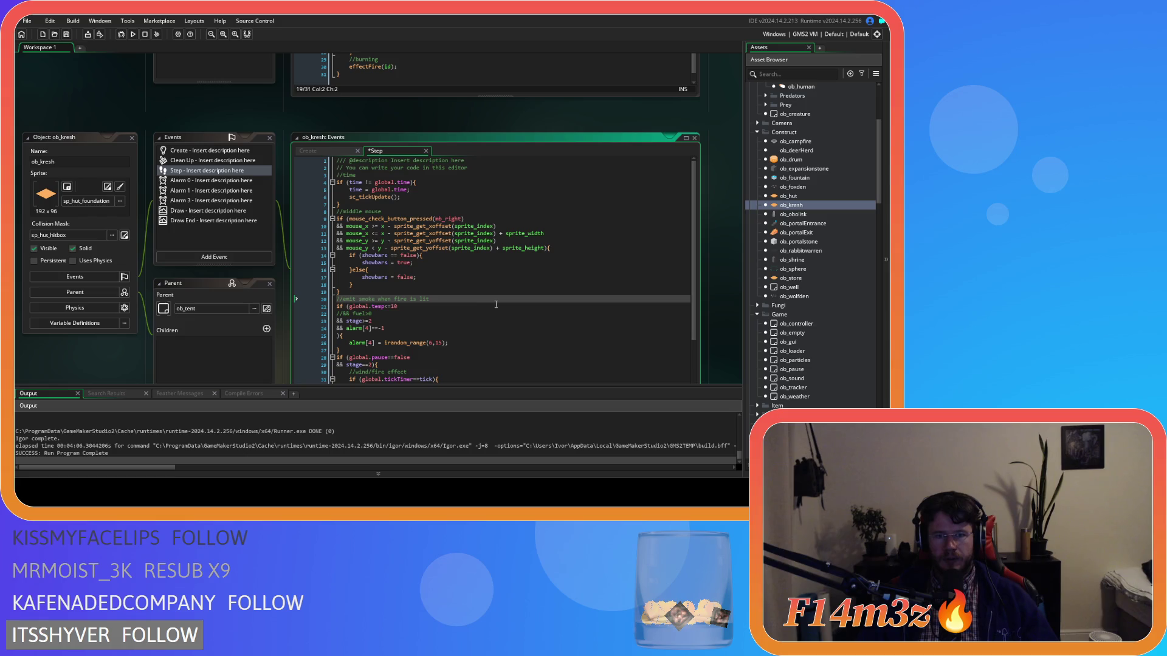
{"action": "left_click_drag", "start_coordinate": [430, 299], "coordinate": [314, 300]}
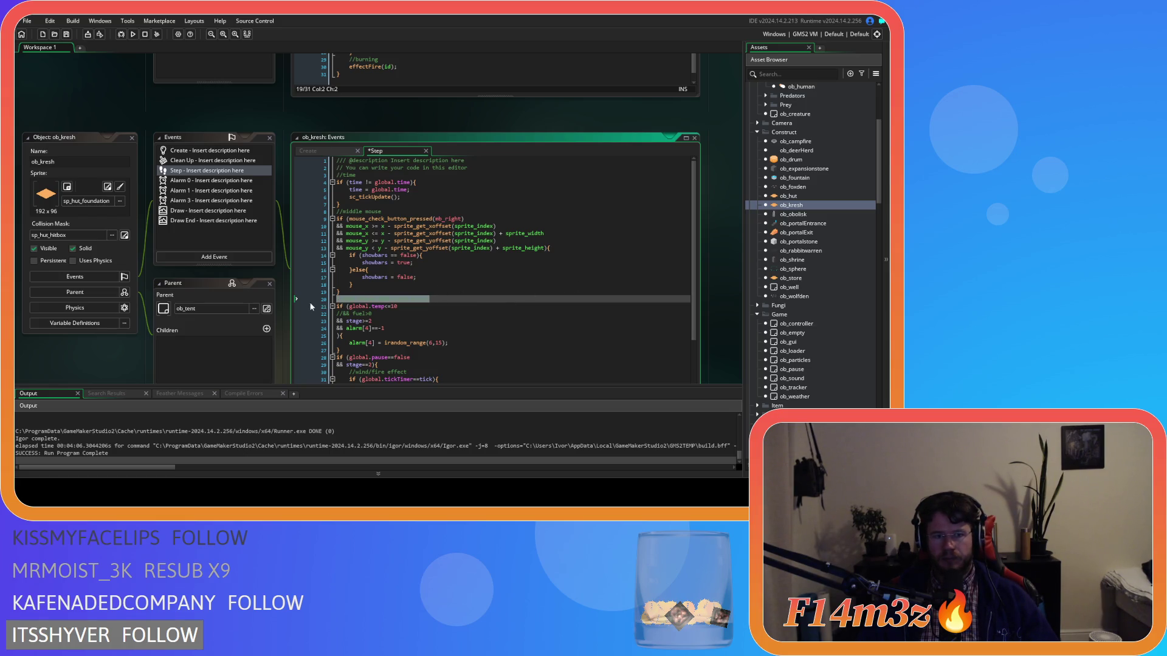
{"action": "scroll", "coordinate": [275, 311], "scroll_direction": "up", "scroll_amount": 3}
{"action": "scroll", "coordinate": [275, 312], "scroll_direction": "down", "scroll_amount": 5}
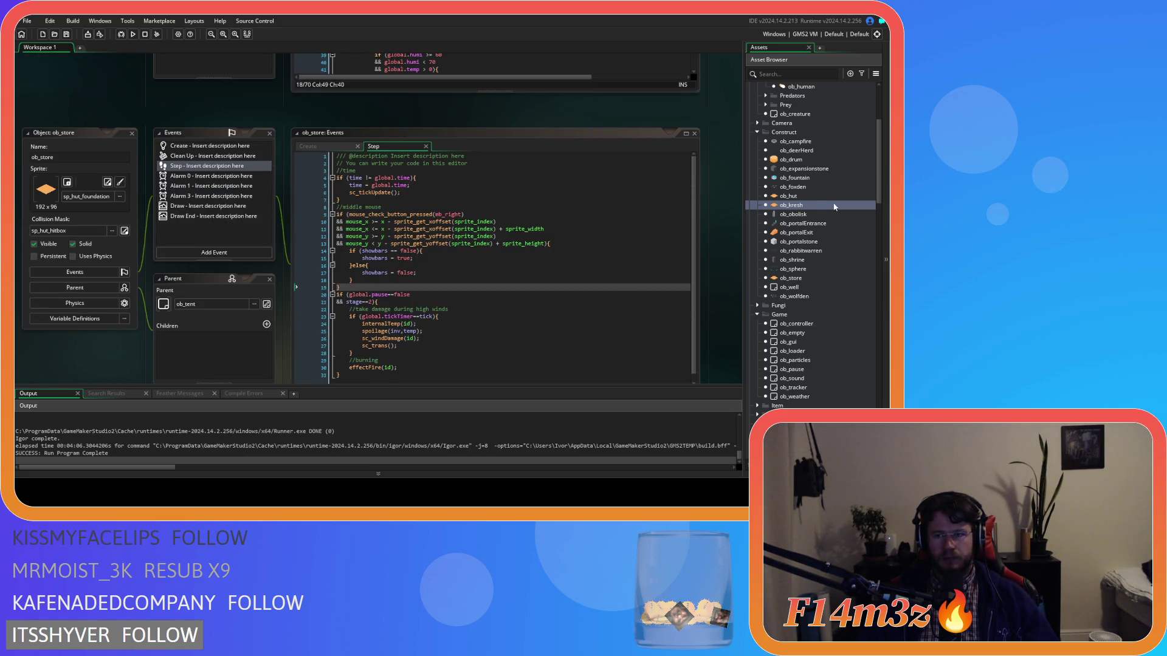
- Paste the emit-smoke comment above ob_hut's temperature check and rebuild with F5
{"action": "left_click", "coordinate": [812, 198]}
{"action": "double_click", "coordinate": [812, 198]}
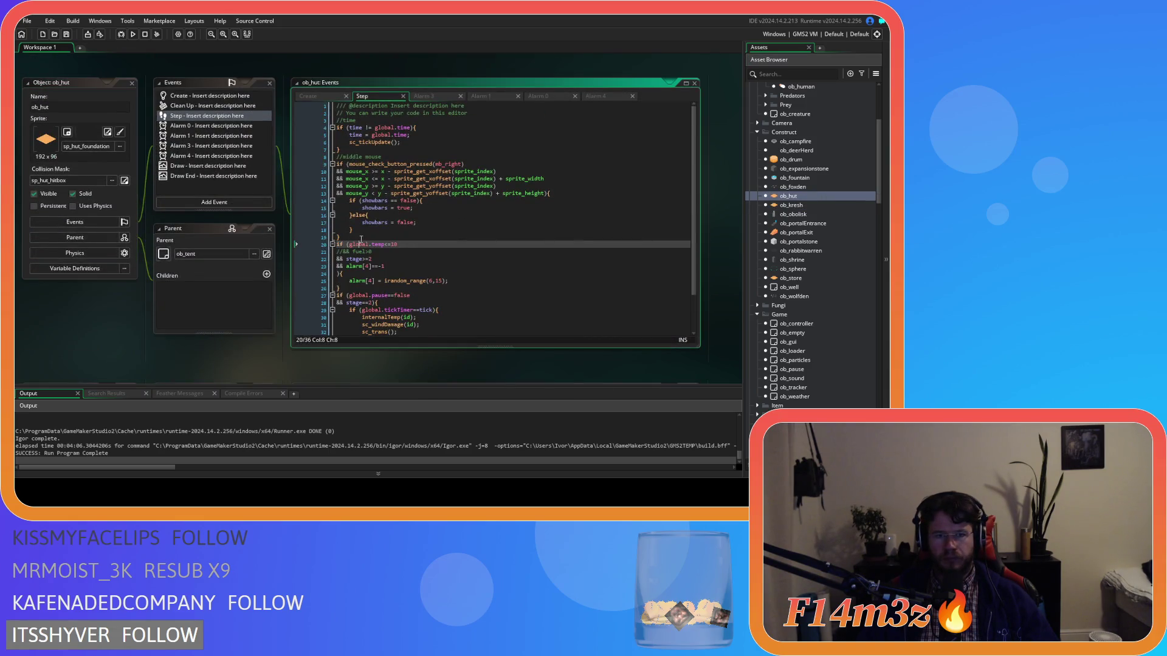
{"action": "key", "text": "Home"}
{"action": "key", "text": "Return"}
{"action": "key", "text": "Up"}
{"action": "type", "text": "//emit smoke when fire is lit"}
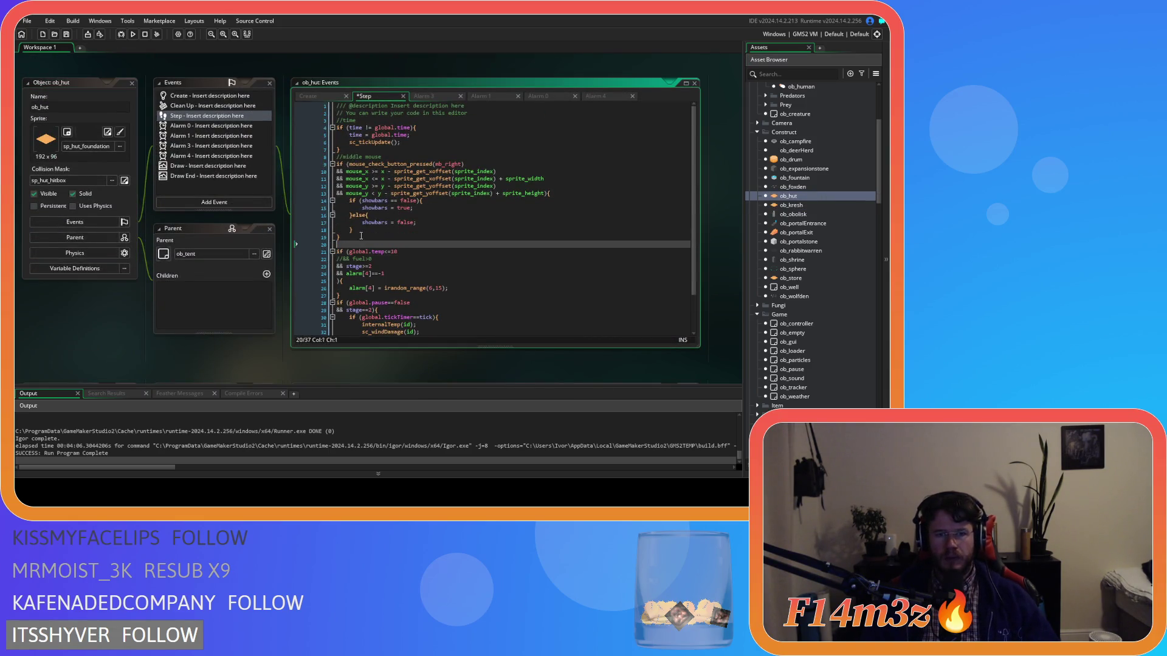
{"action": "key", "text": "F5"}
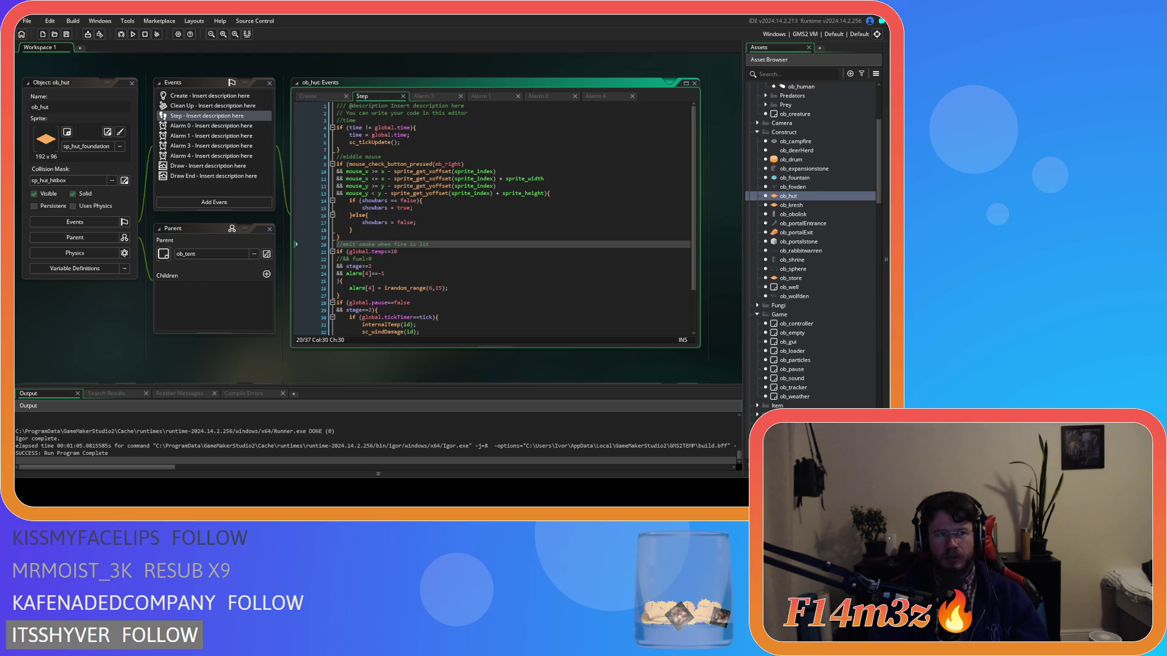
- Rebuild and run the game, then scroll up the Output after the crash fails the run
{"action": "key", "text": "F5"}
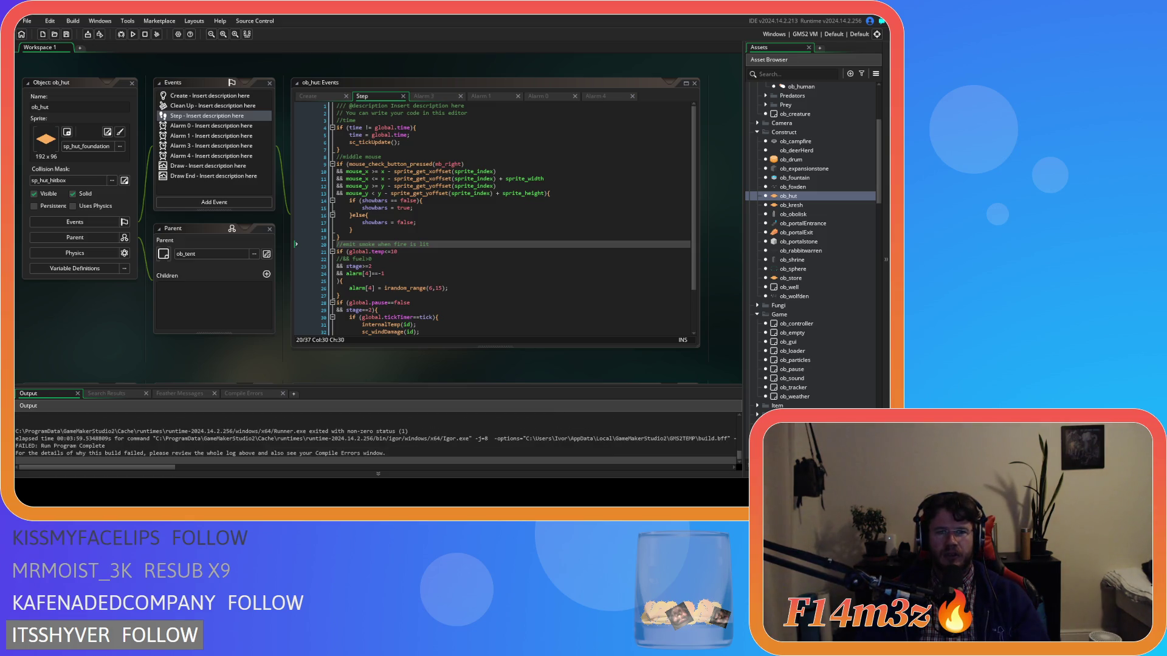
{"action": "scroll", "coordinate": [812, 243], "scroll_direction": "up", "scroll_amount": 3}
- Open ob_human's Create event code and search it for 'round'
{"action": "double_click", "coordinate": [800, 234]}
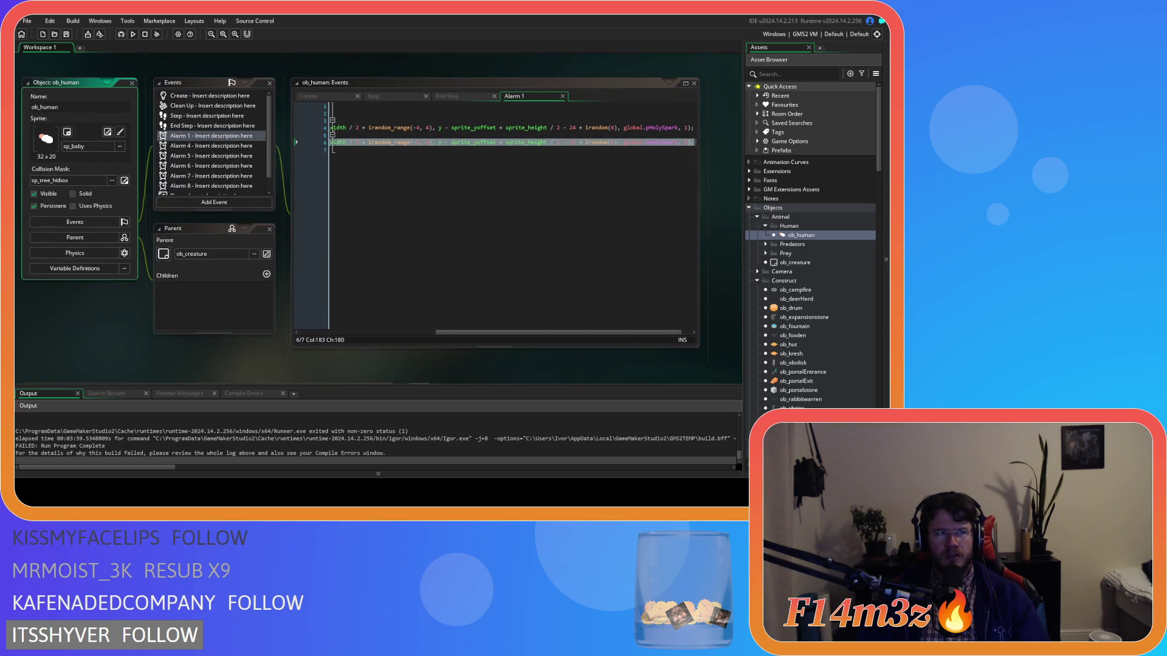
{"action": "left_click", "coordinate": [308, 96]}
{"action": "left_click", "coordinate": [425, 193]}
{"action": "key", "text": "ctrl+f"}
{"action": "type", "text": "round"}
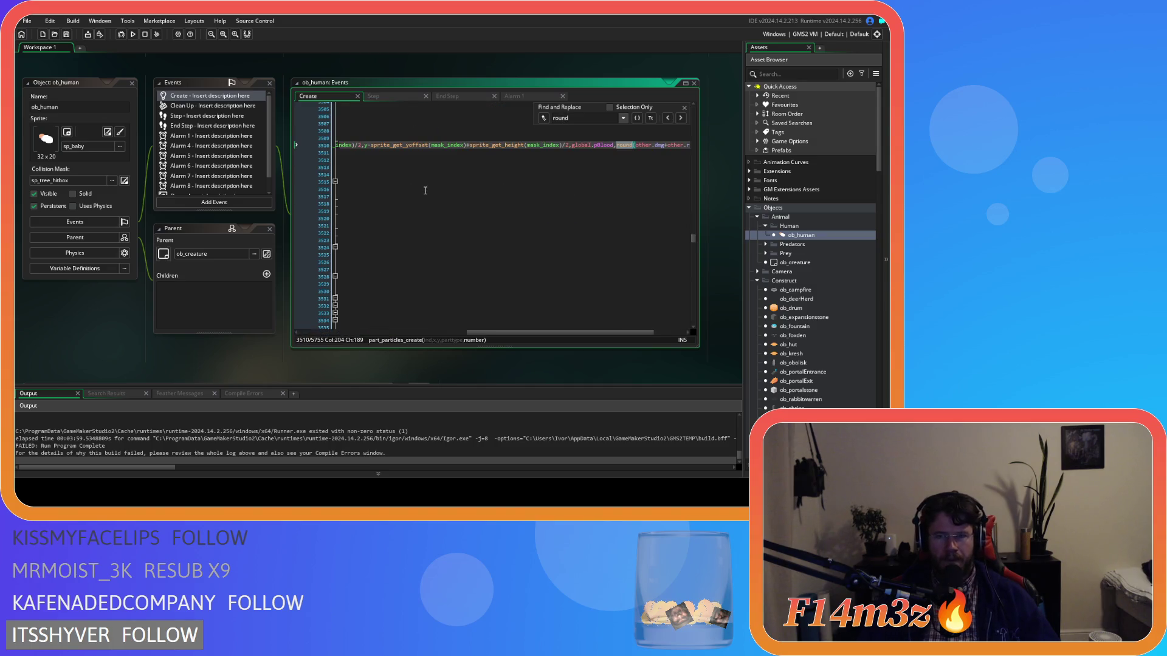
- Search the Create code for 'new item' and scroll through the matches
{"action": "left_click", "coordinate": [684, 108]}
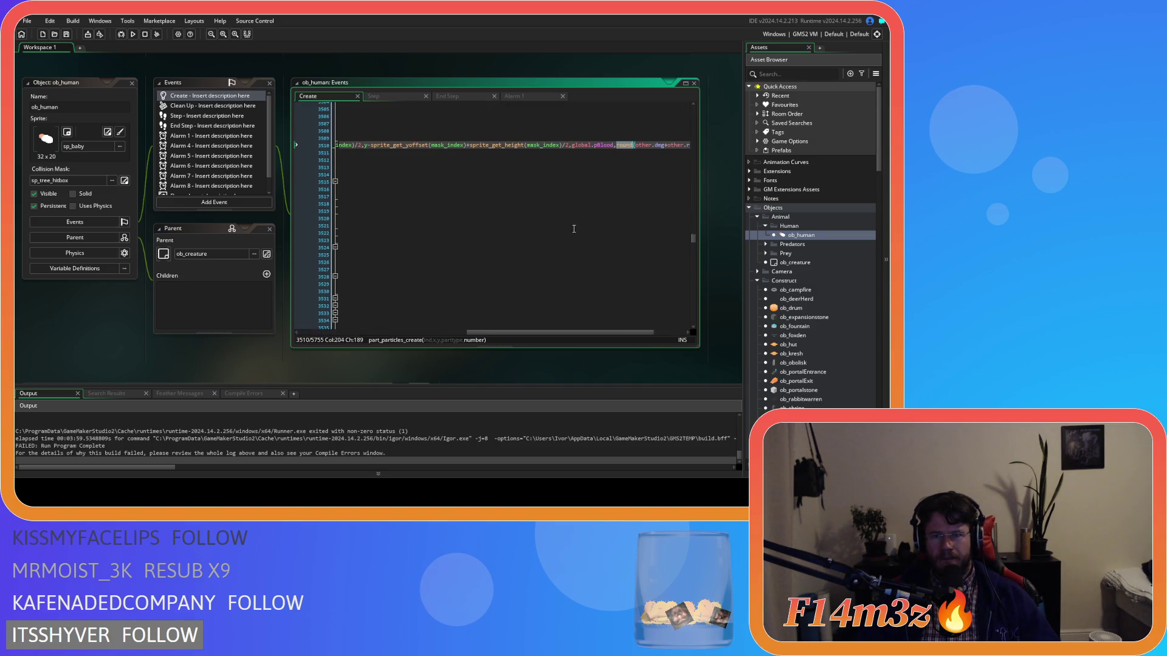
{"action": "key", "text": "ctrl+f"}
{"action": "type", "text": "new"}
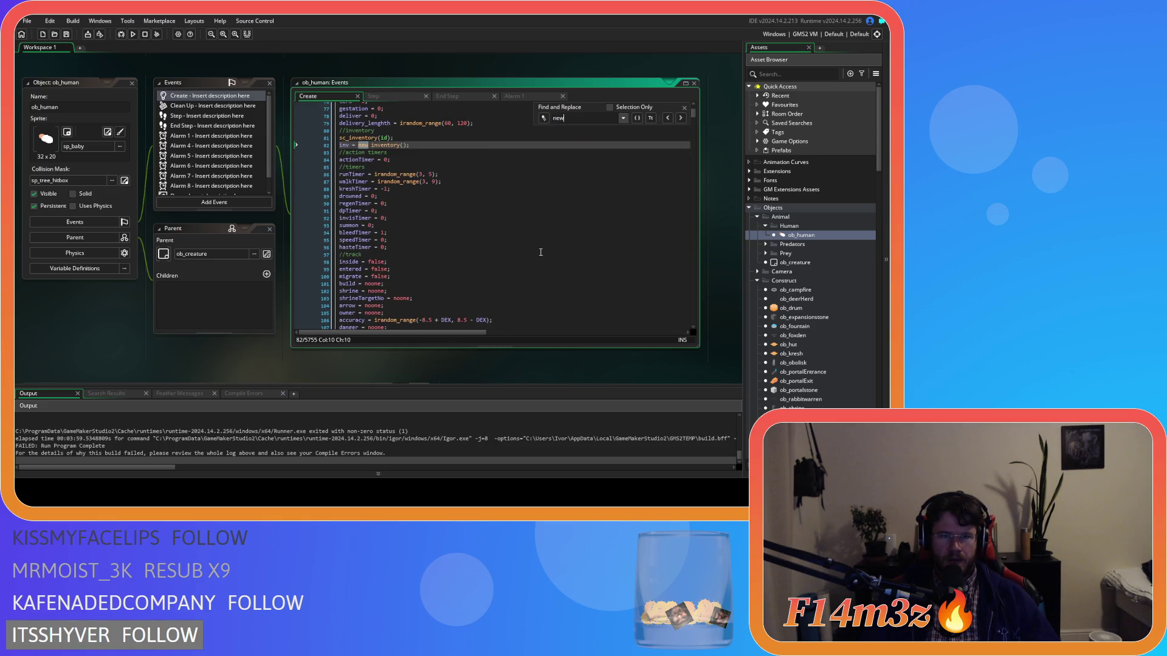
{"action": "type", "text": " item"}
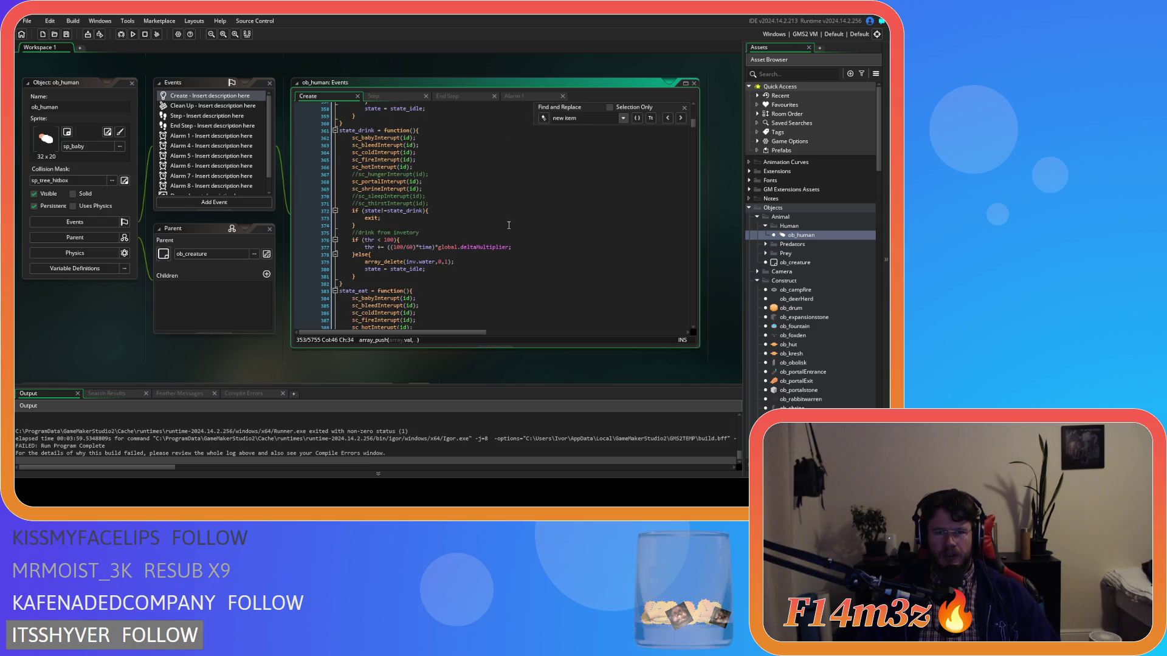
{"action": "scroll", "coordinate": [500, 225], "scroll_direction": "down", "scroll_amount": 10}
{"action": "scroll", "coordinate": [344, 436], "scroll_direction": "up", "scroll_amount": 1}
{"action": "scroll", "coordinate": [344, 436], "scroll_direction": "up", "scroll_amount": 5}
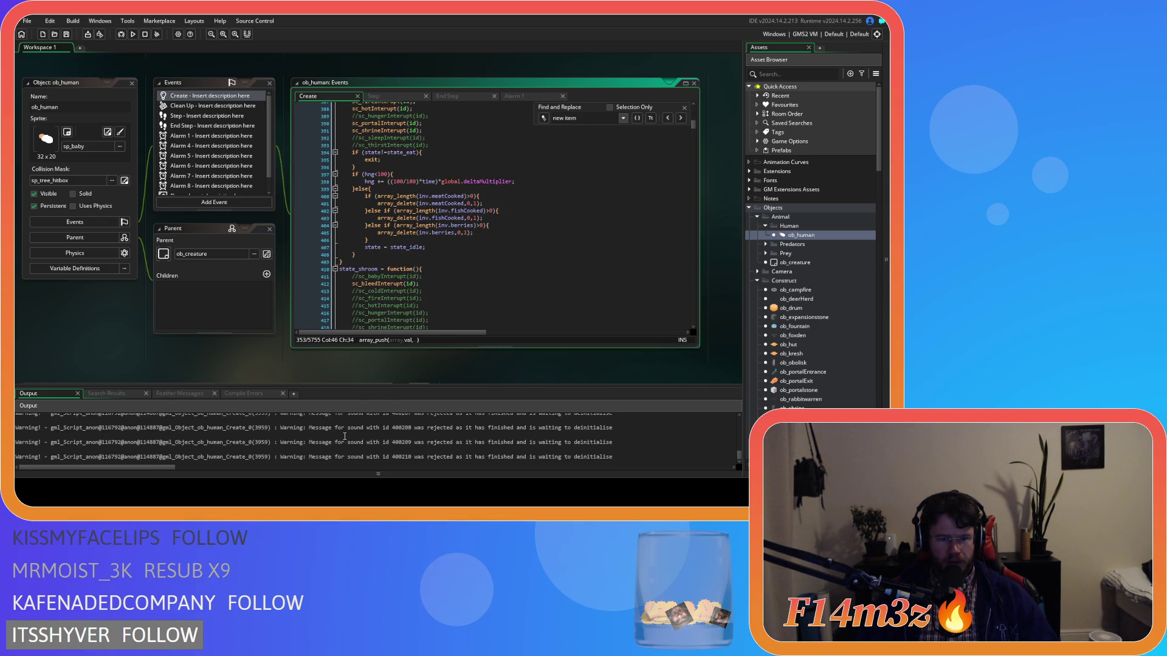
{"action": "scroll", "coordinate": [345, 436], "scroll_direction": "up", "scroll_amount": 6}
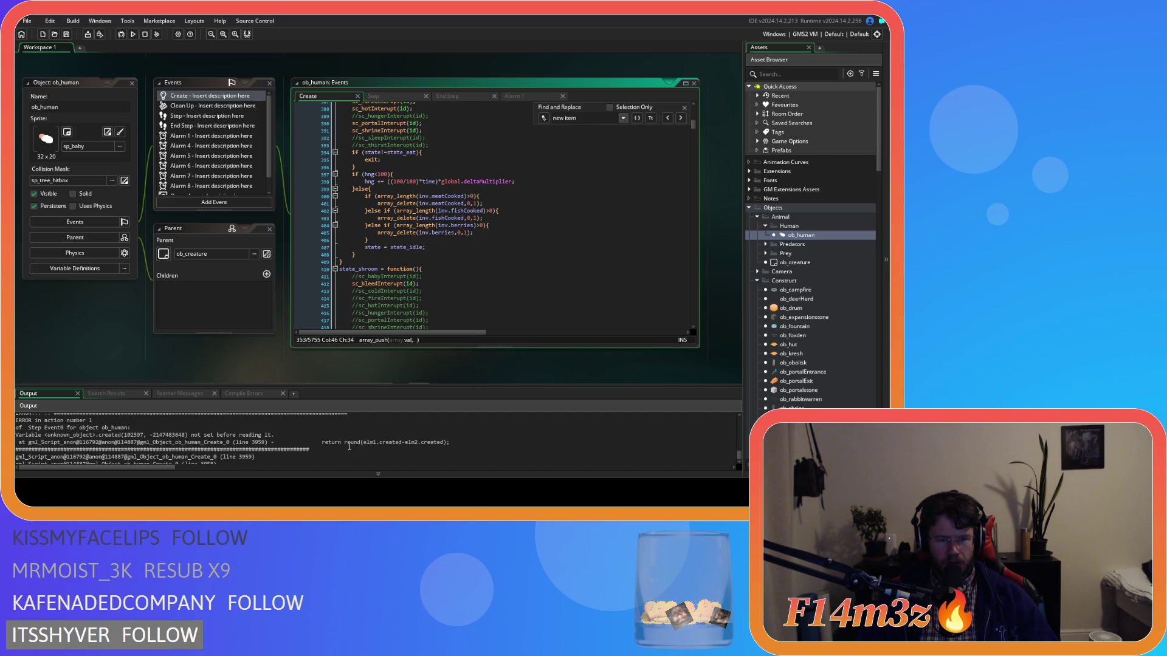
- Search for the crashing code from the error log, reach line 3959, and select the meat array_sort block
{"action": "left_click_drag", "start_coordinate": [323, 444], "coordinate": [352, 448]}
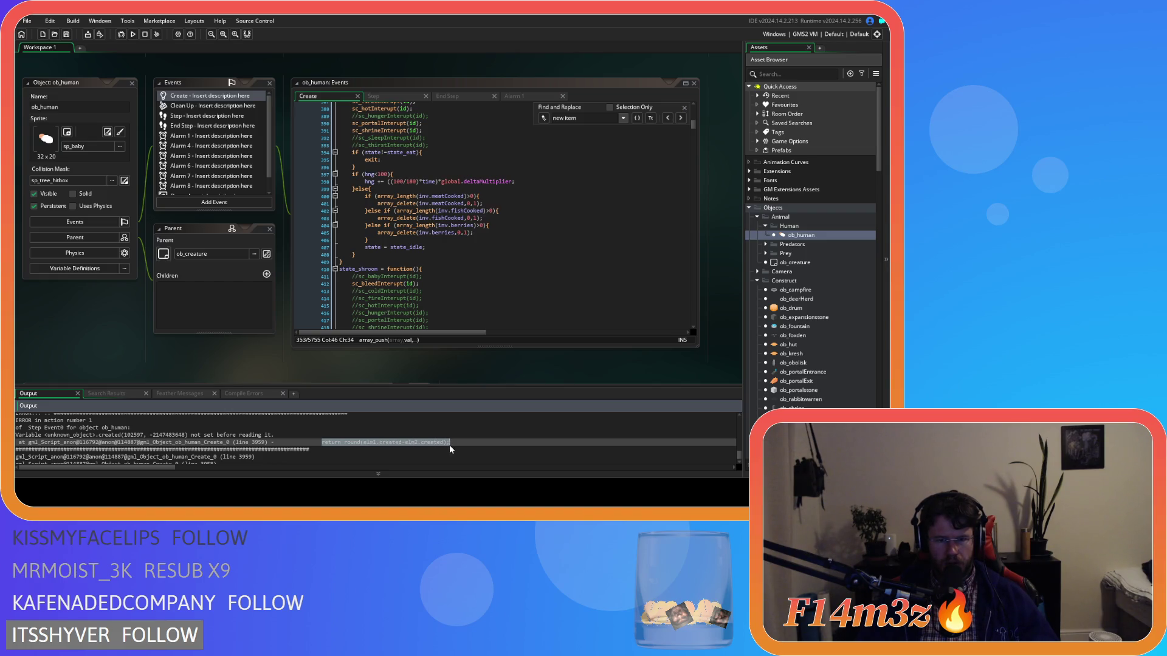
{"action": "left_click", "coordinate": [598, 118]}
{"action": "key", "text": "ctrl+v"}
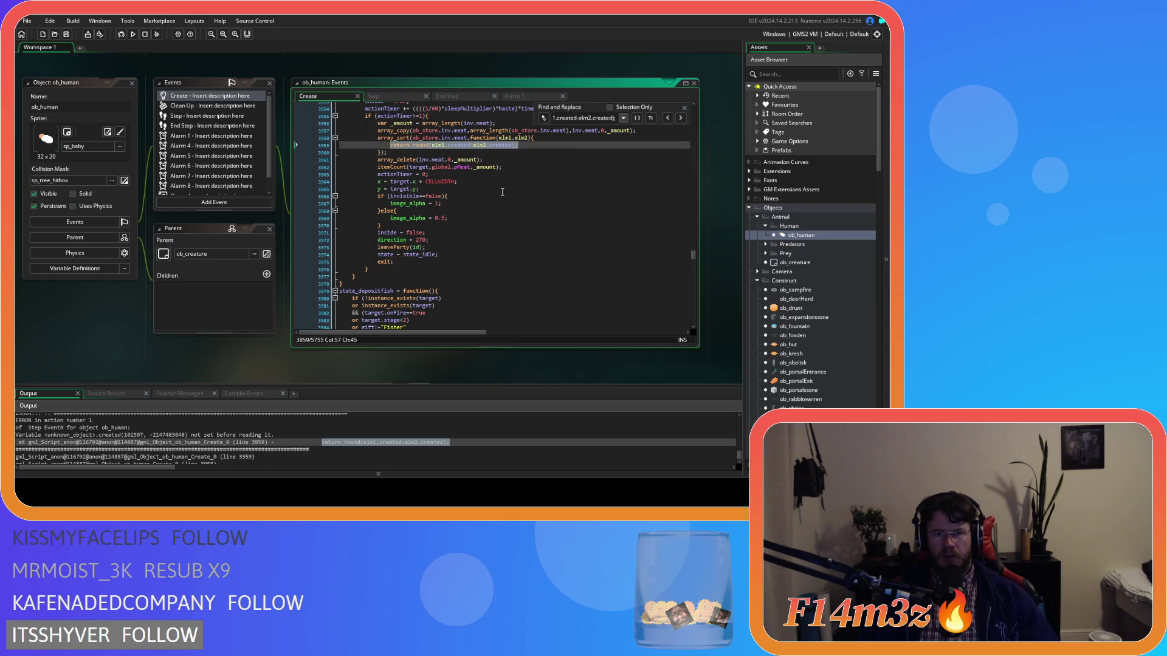
{"action": "scroll", "coordinate": [513, 190], "scroll_direction": "up", "scroll_amount": 2}
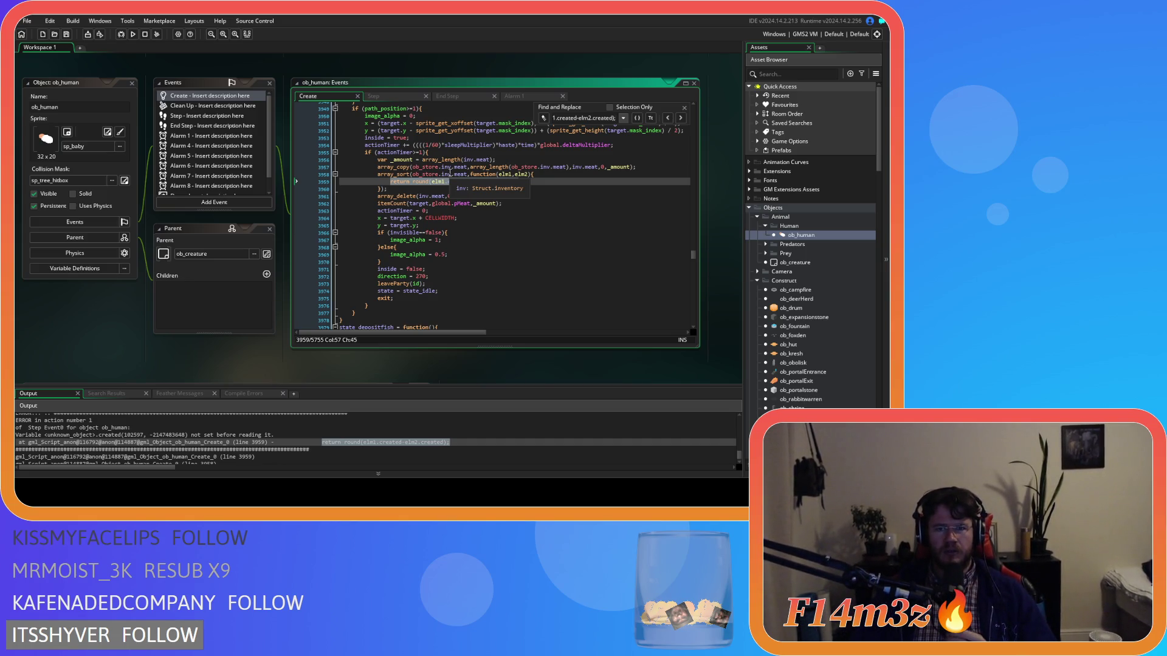
{"action": "mouse_move", "coordinate": [524, 168]}
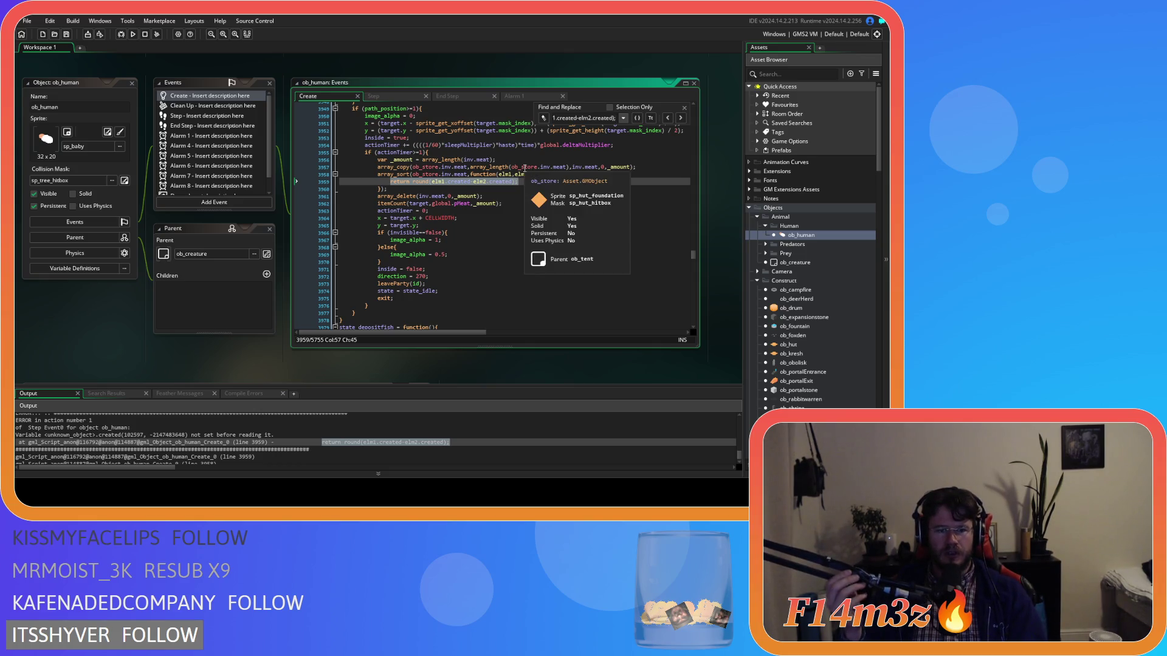
{"action": "mouse_move", "coordinate": [403, 196]}
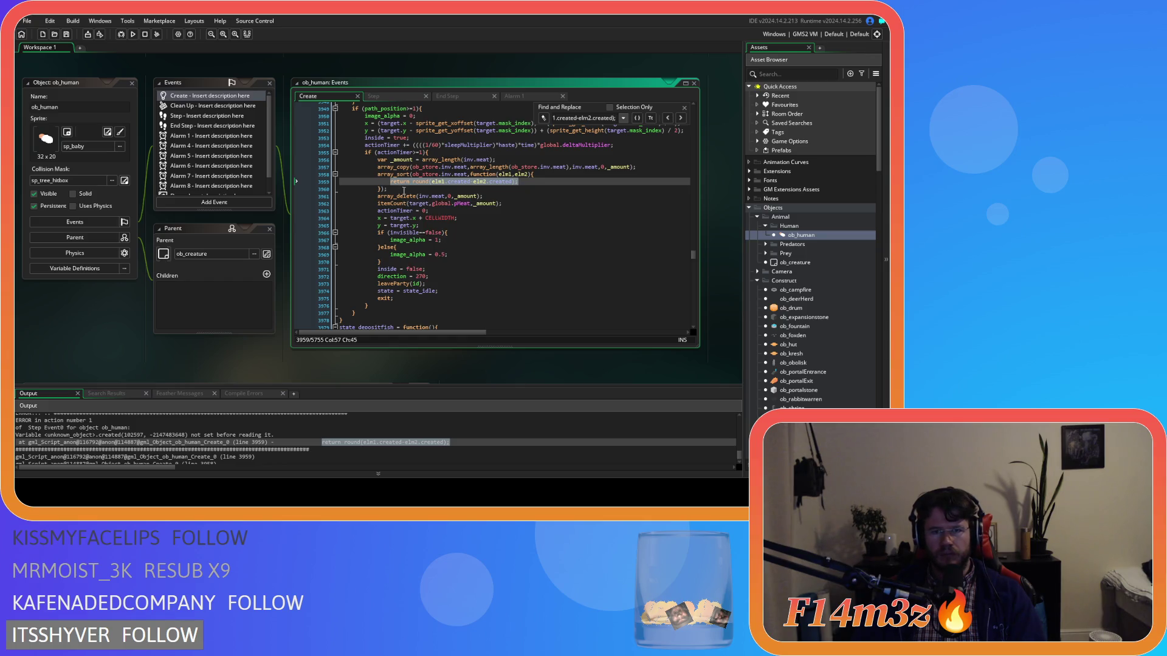
{"action": "left_click_drag", "start_coordinate": [403, 188], "coordinate": [644, 167]}
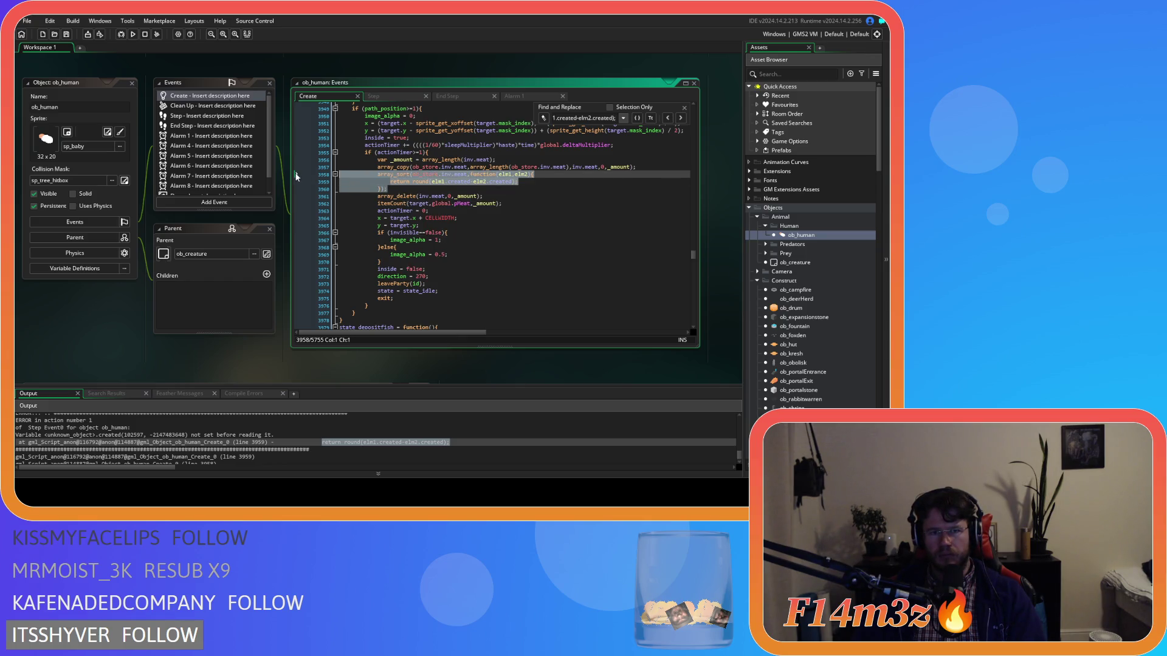
- Delete the array_sort blocks sorting the store's meat and fish
{"action": "key", "text": "Delete"}
{"action": "left_click", "coordinate": [683, 118]}
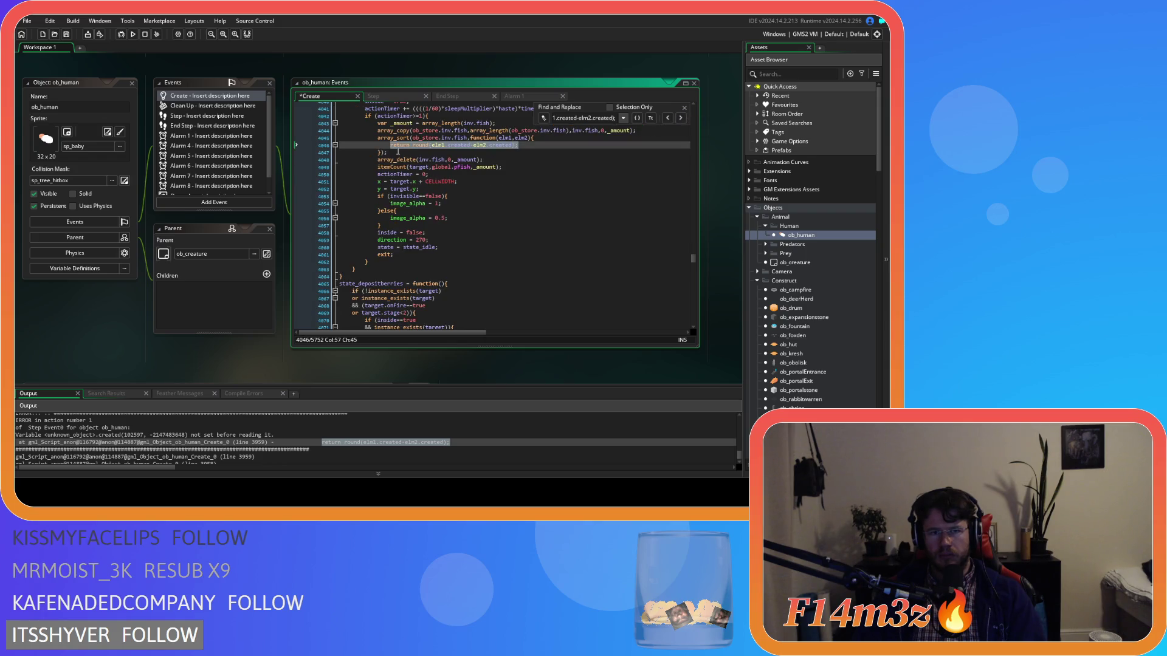
{"action": "left_click", "coordinate": [341, 144]}
{"action": "left_click_drag", "start_coordinate": [388, 154], "coordinate": [637, 130]}
{"action": "key", "text": "Delete"}
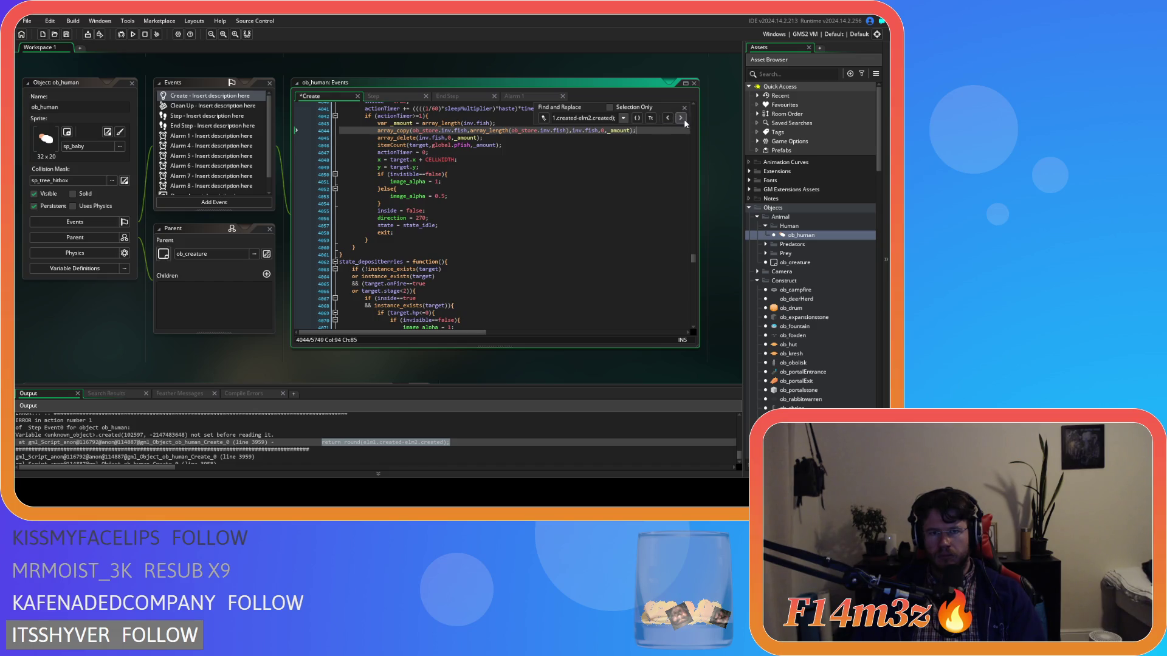
- Find and delete the remaining created-time array_sort blocks, including lumber and mushrooms
{"action": "left_click", "coordinate": [682, 118]}
{"action": "left_click_drag", "start_coordinate": [399, 152], "coordinate": [330, 146]}
{"action": "key", "text": "Delete"}
{"action": "key", "text": "F3"}
{"action": "left_click_drag", "start_coordinate": [399, 152], "coordinate": [328, 144]}
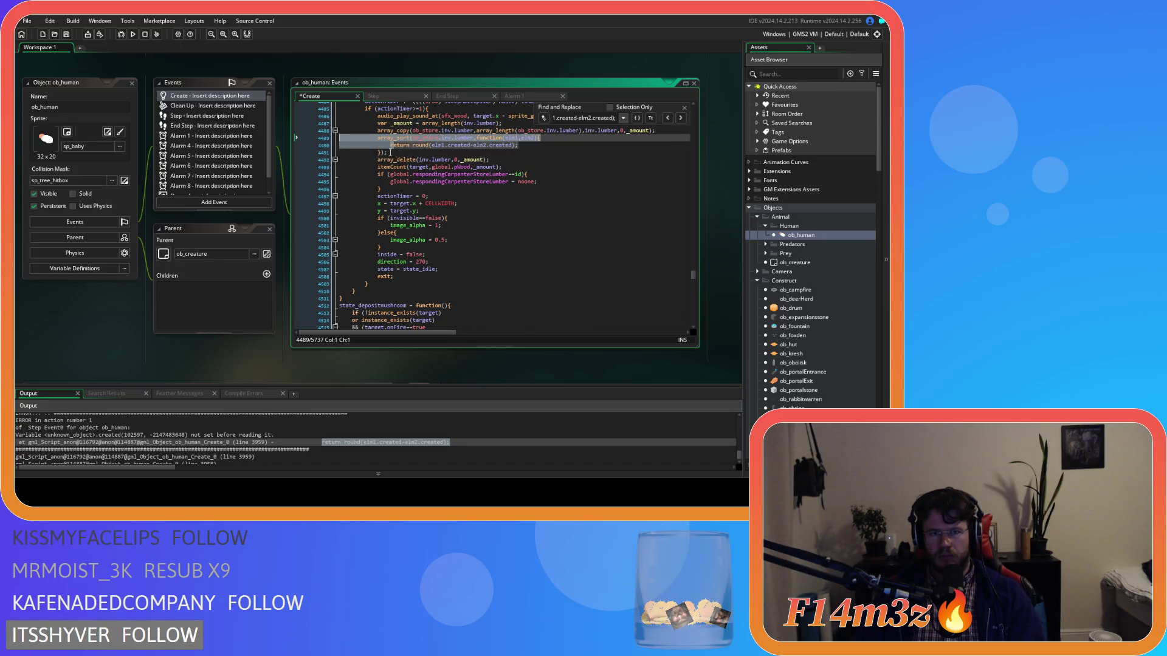
{"action": "key", "text": "Delete"}
{"action": "key", "text": "F3"}
{"action": "left_click_drag", "start_coordinate": [391, 153], "coordinate": [679, 139]}
{"action": "key", "text": "Delete"}
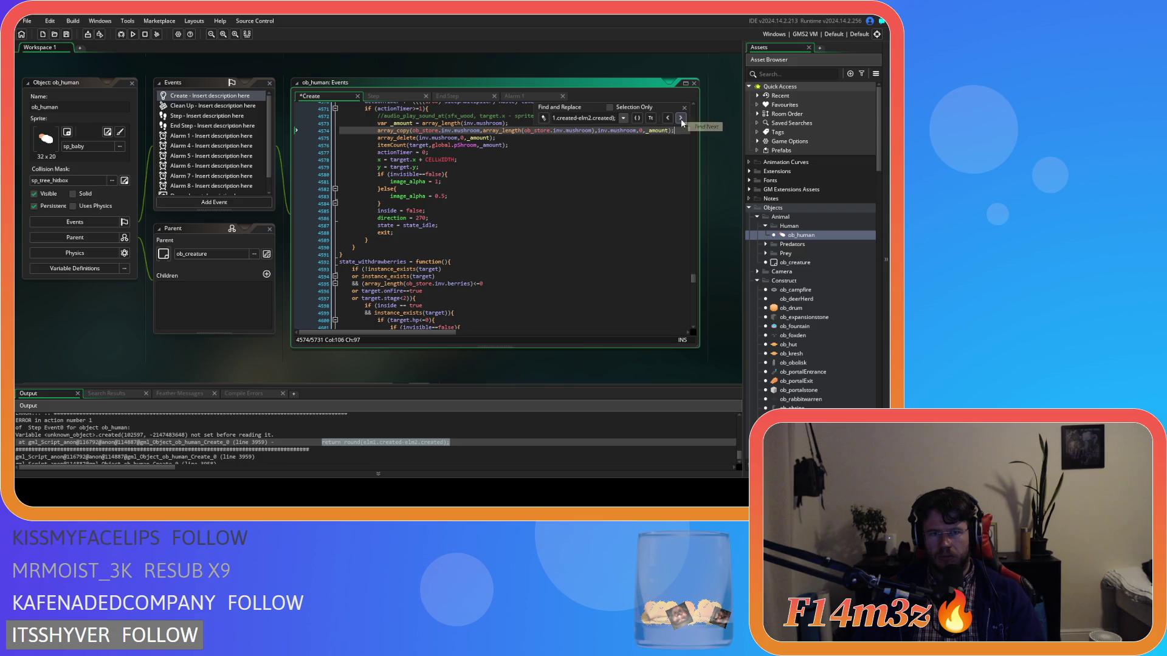
- Save the Create code, close the search, and rebuild the game with F5
{"action": "key", "text": "ctrl+s"}
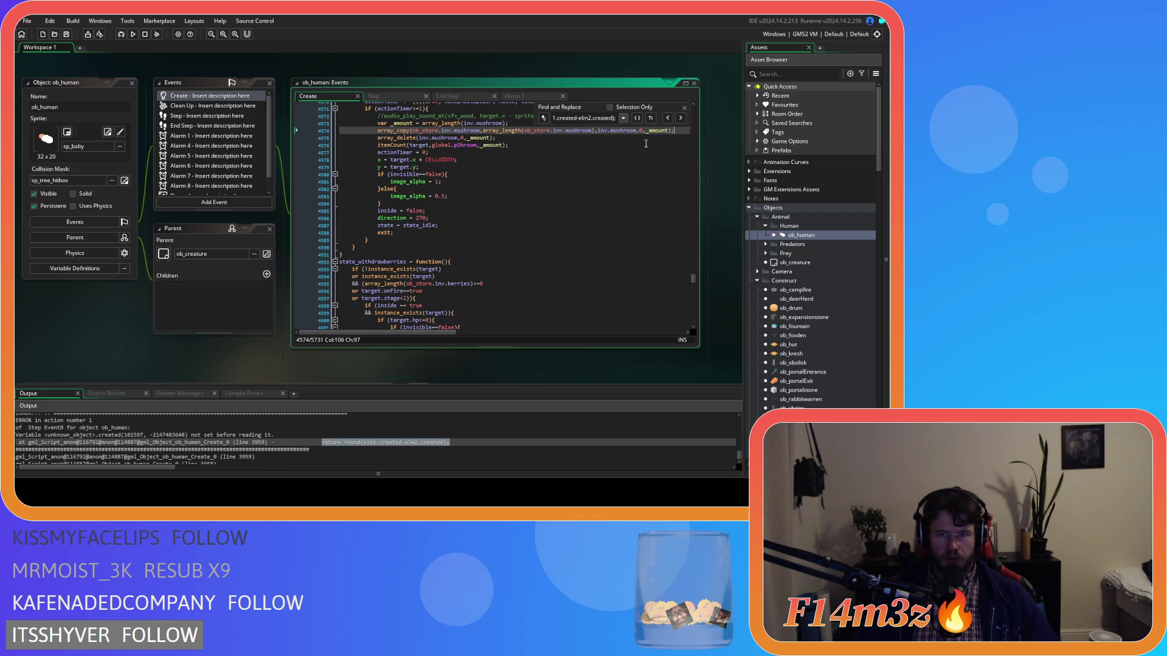
{"action": "key", "text": "Escape"}
{"action": "left_click", "coordinate": [578, 167]}
{"action": "key", "text": "F5"}
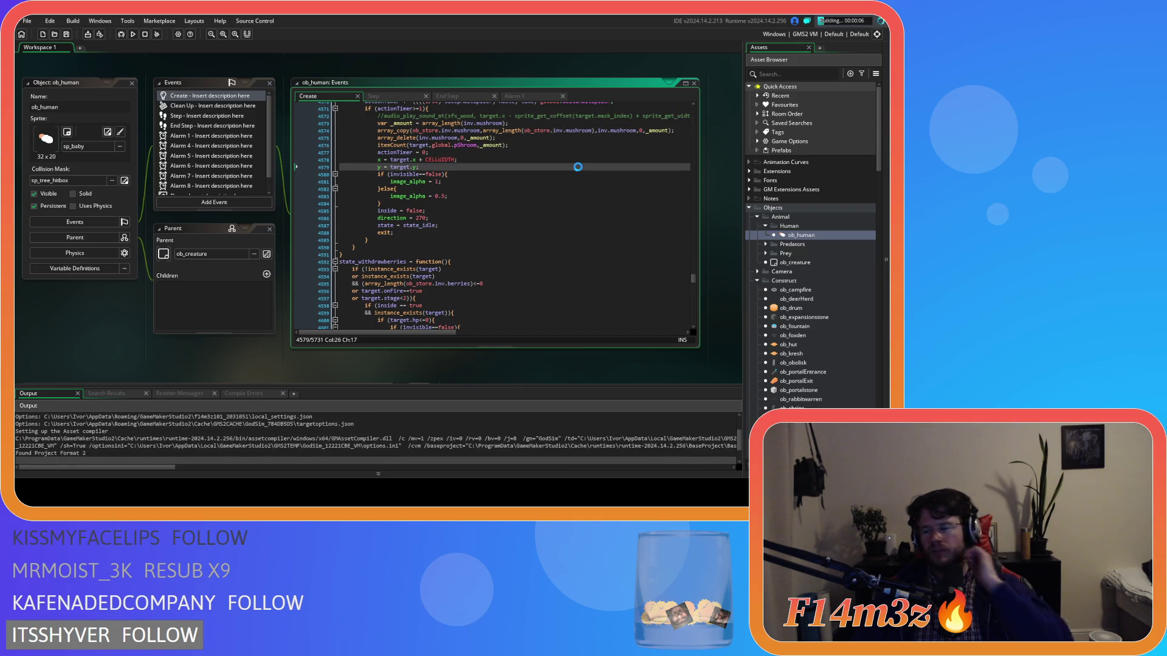
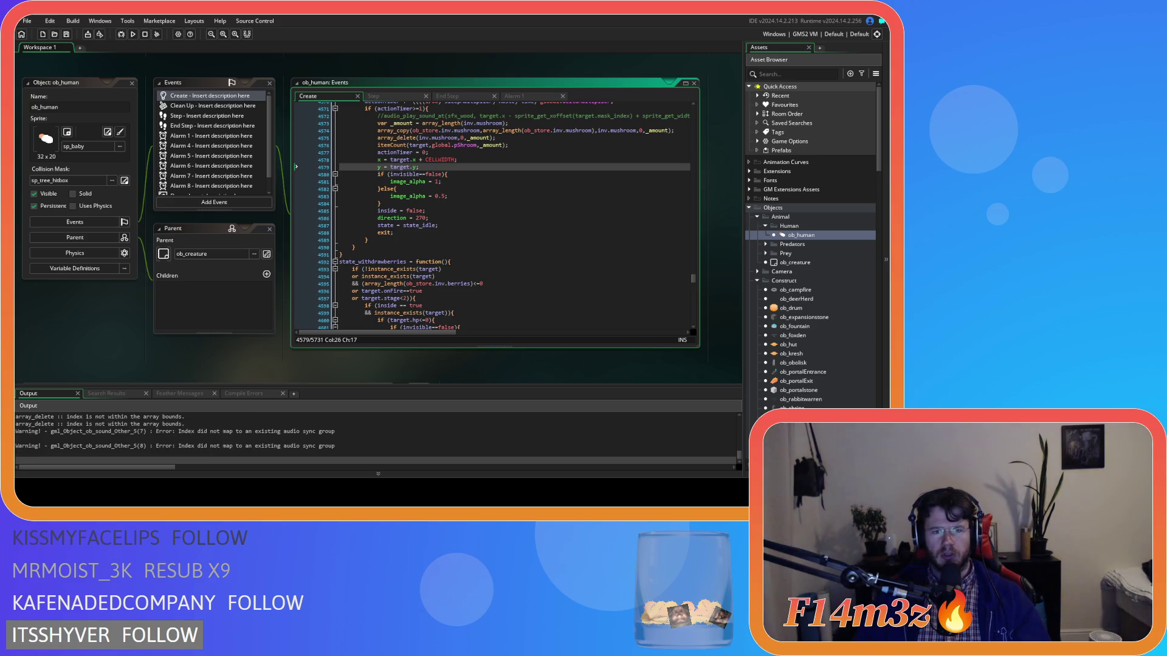
- Build and run the game with F5 until the Output reports 'SUCCESS: Run Program Complete'
{"action": "key", "text": "F5"}
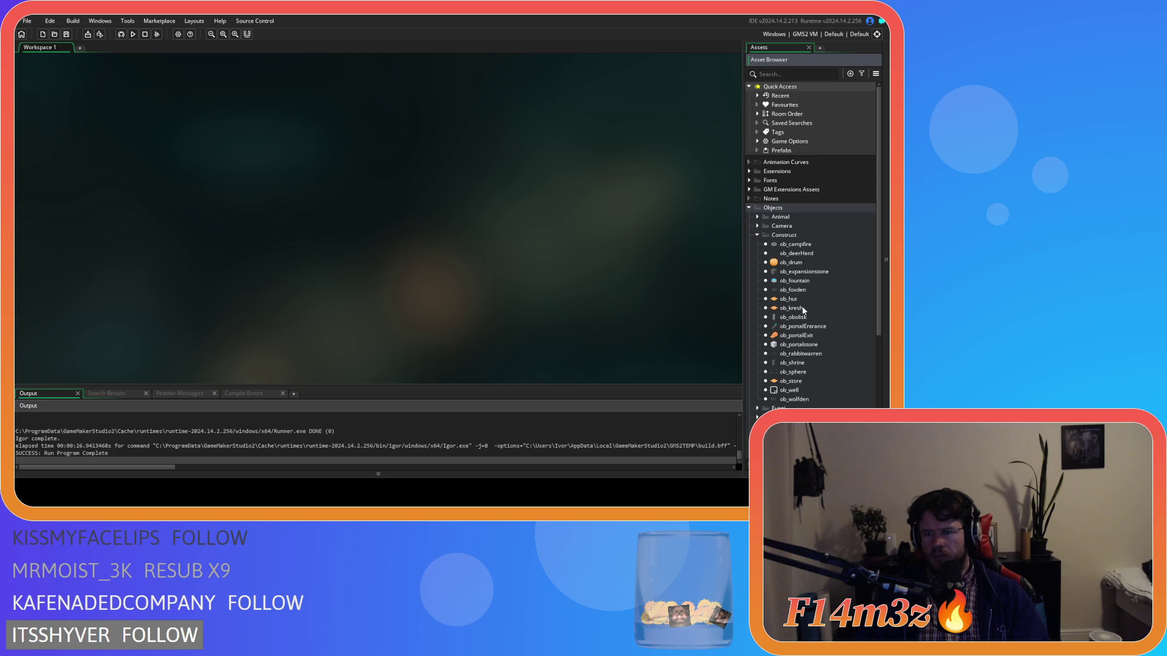
- Copy ob_hut's Alarm 4 event into ob_kresh and change its offset from +24 to +16
{"action": "double_click", "coordinate": [789, 299]}
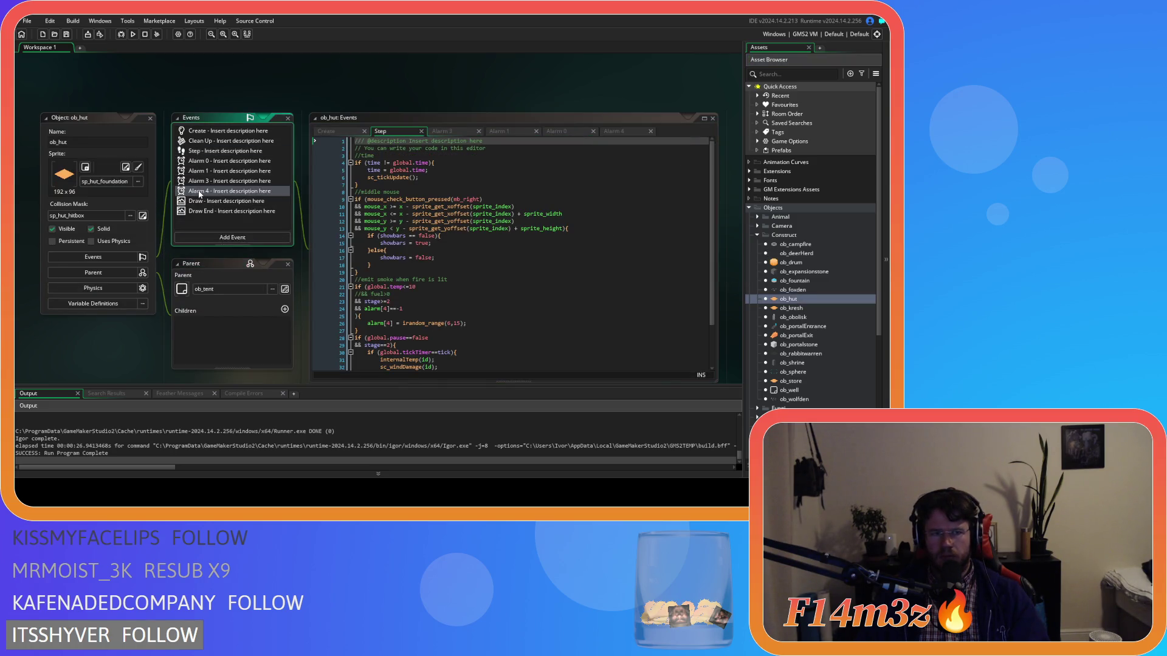
{"action": "right_click", "coordinate": [199, 194]}
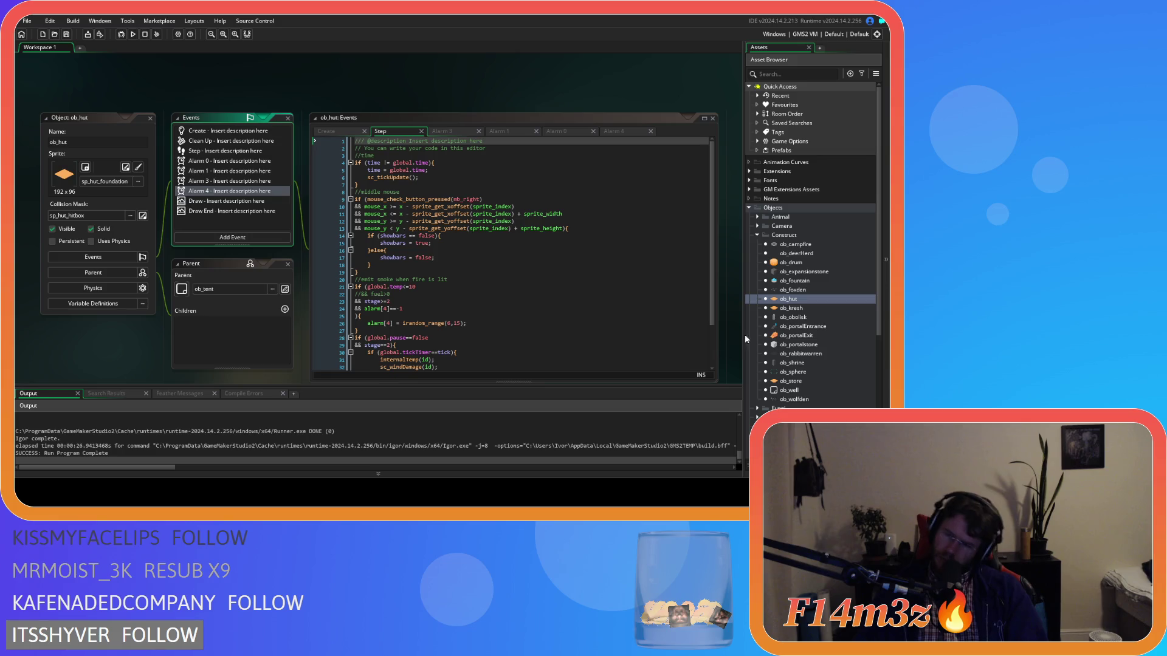
{"action": "double_click", "coordinate": [792, 308]}
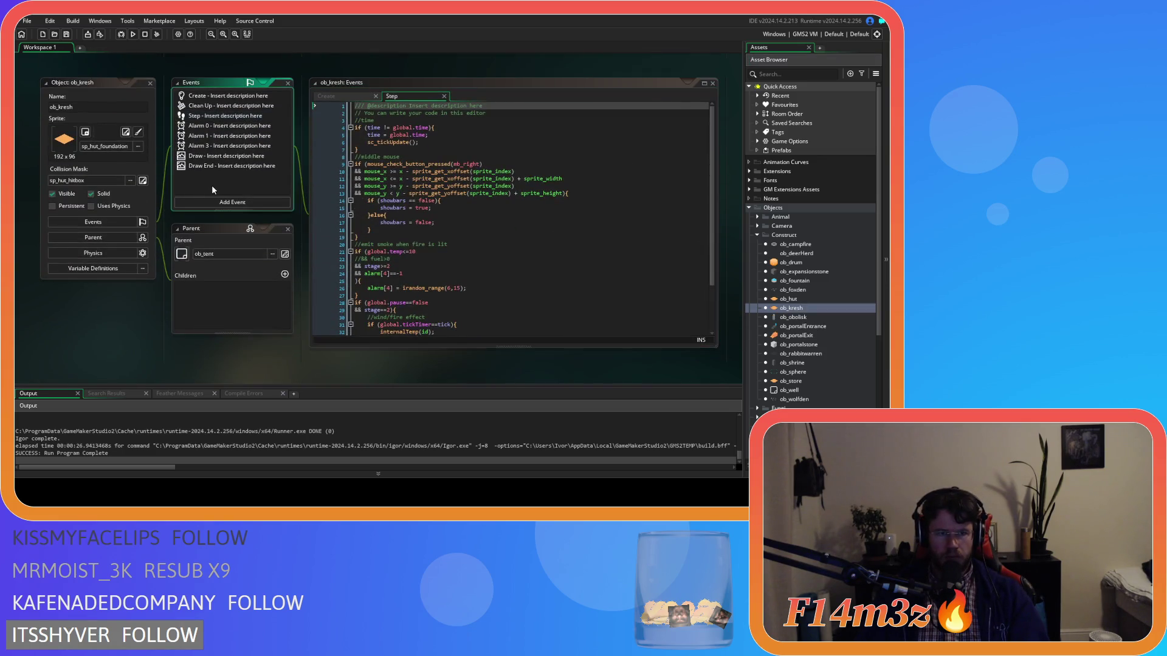
{"action": "right_click", "coordinate": [212, 189]}
{"action": "left_click", "coordinate": [243, 237]}
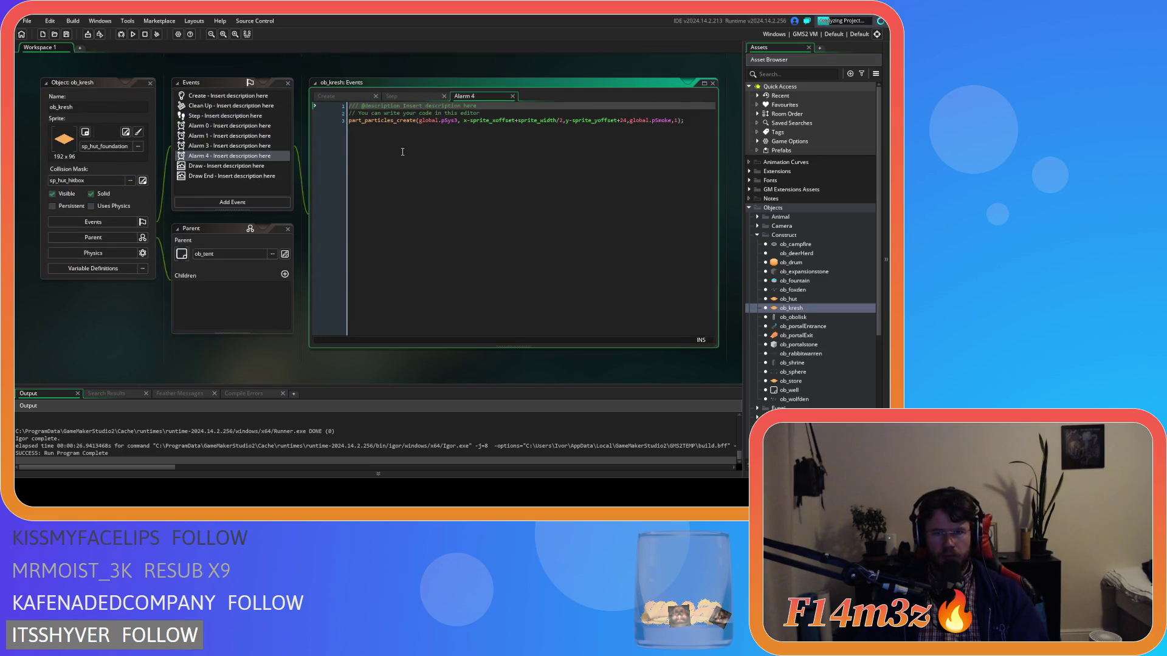
{"action": "left_click", "coordinate": [624, 121]}
{"action": "double_click", "coordinate": [623, 121]}
{"action": "type", "text": "16"}
{"action": "left_click", "coordinate": [643, 121]}
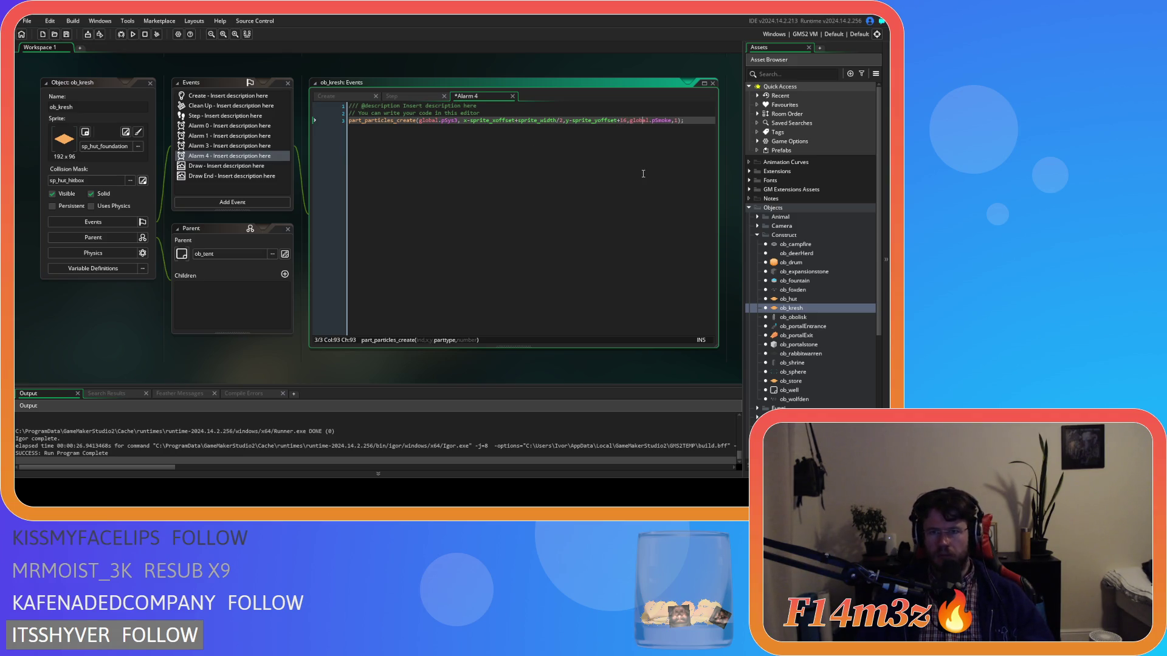
- Reopen ob_hut and close its Alarm 3, 1 and 0 code tabs, leaving Alarm 4
{"action": "double_click", "coordinate": [808, 298]}
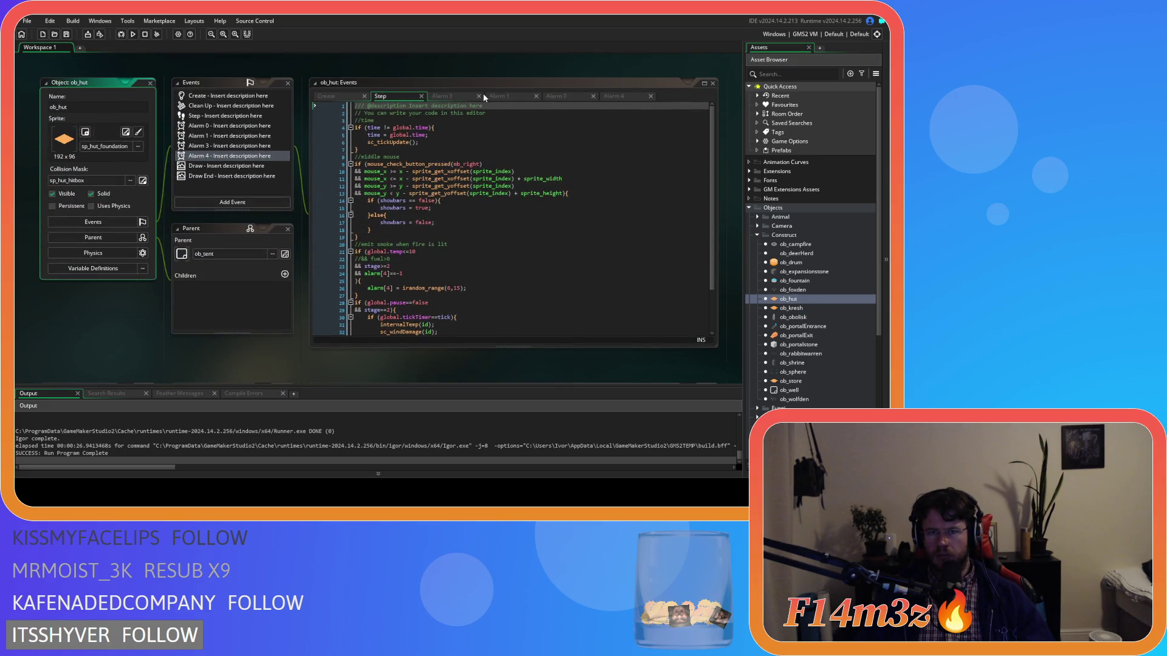
{"action": "left_click", "coordinate": [479, 96]}
{"action": "left_click", "coordinate": [510, 97]}
{"action": "left_click", "coordinate": [512, 97]}
{"action": "left_click", "coordinate": [495, 96]}
- Check ob_hut's Alarm 4 offsets and particle type against its Create and Step code
{"action": "left_click", "coordinate": [623, 120]}
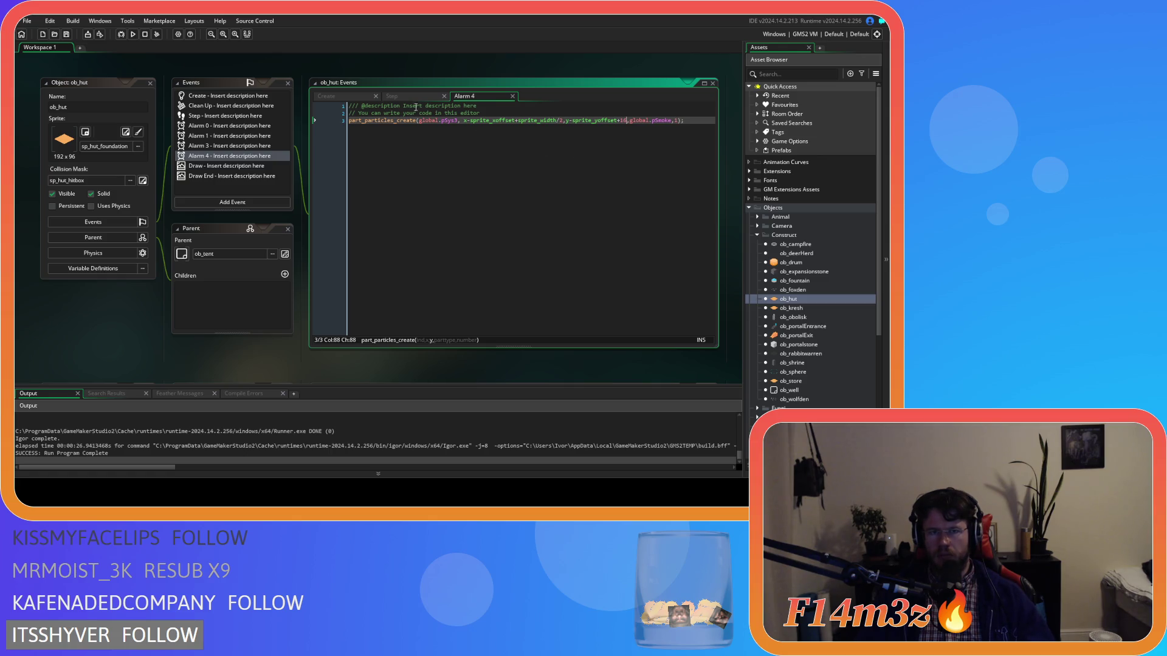
{"action": "left_click", "coordinate": [395, 96]}
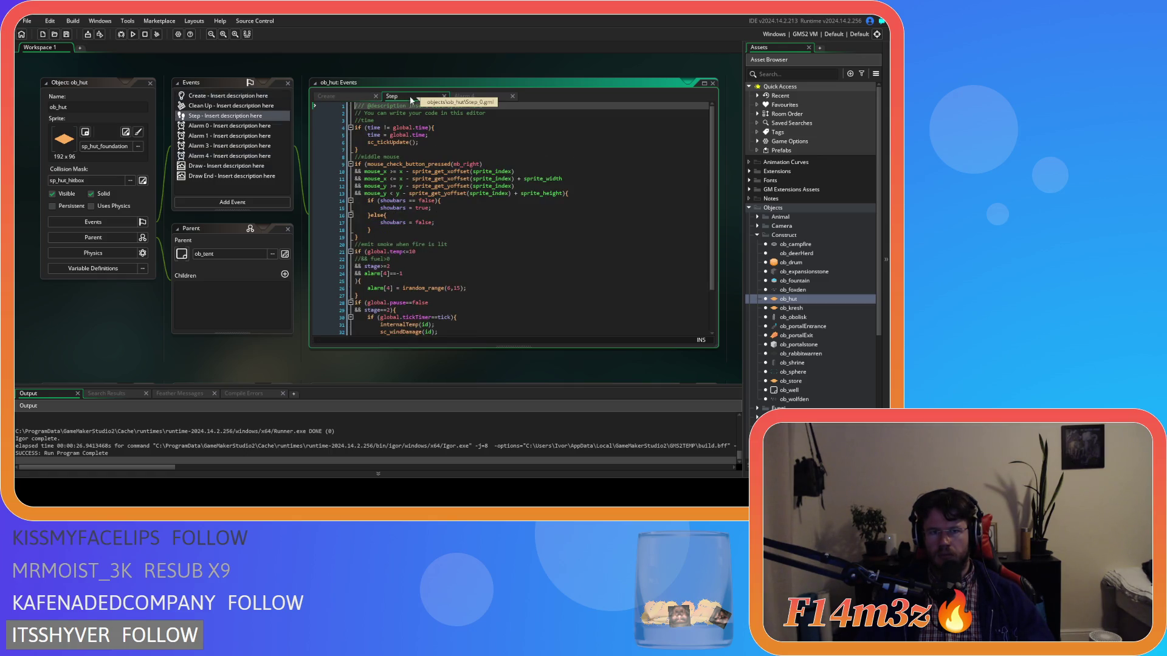
{"action": "left_click", "coordinate": [477, 96]}
{"action": "left_click", "coordinate": [509, 120]}
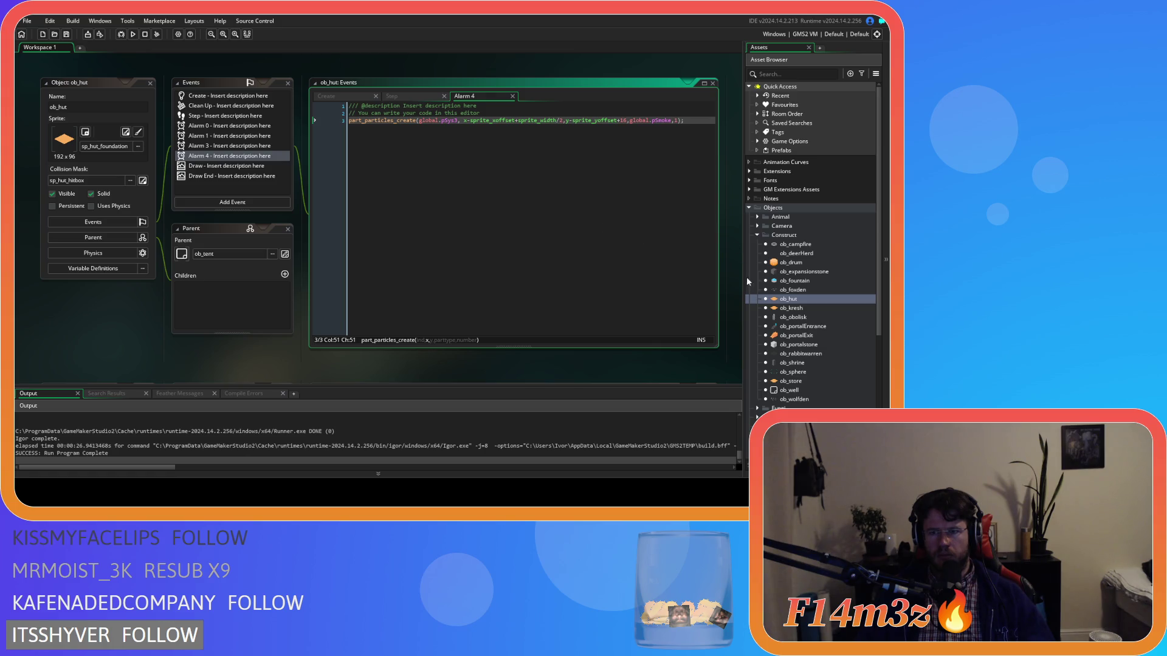
{"action": "left_click", "coordinate": [332, 97]}
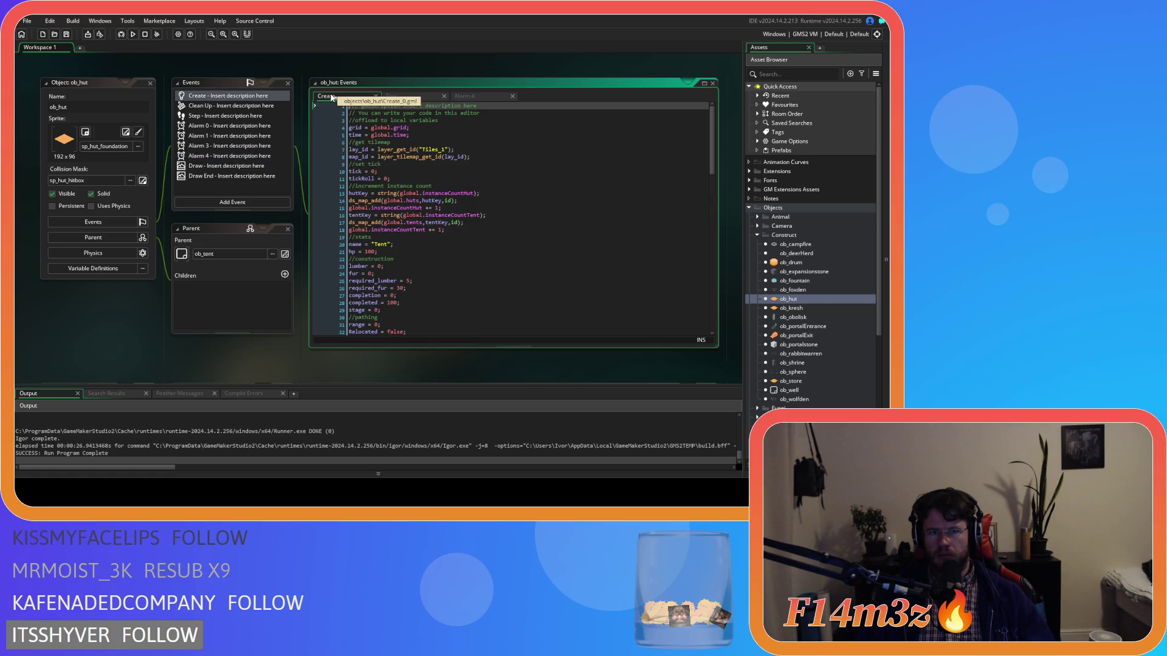
{"action": "left_click", "coordinate": [401, 96]}
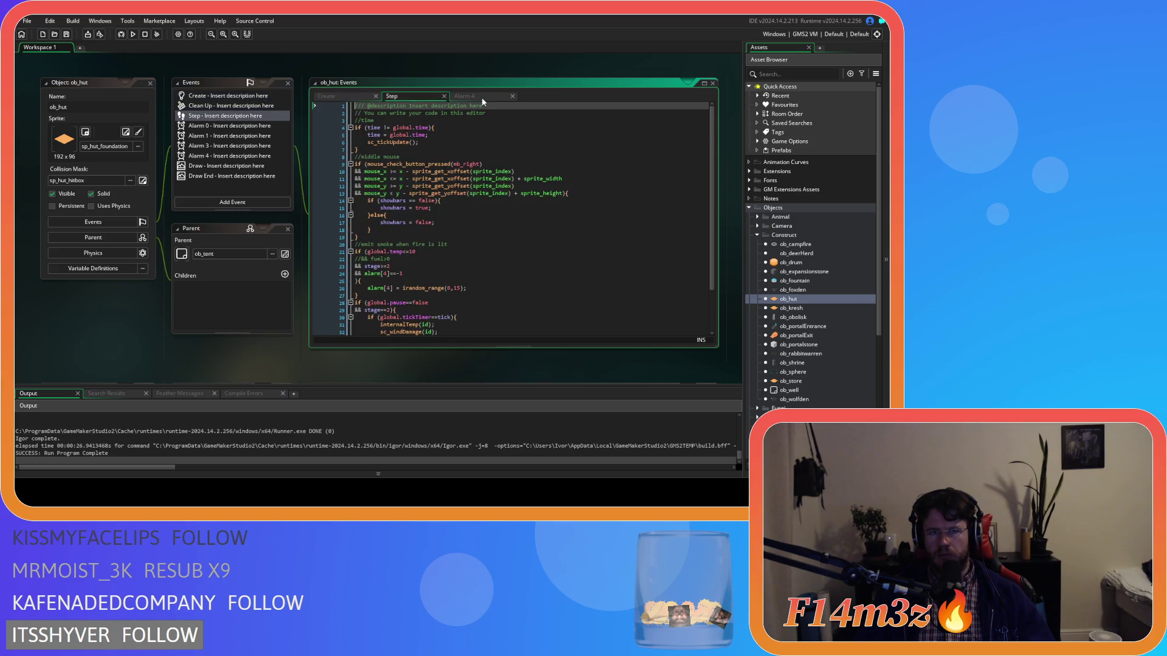
{"action": "left_click", "coordinate": [481, 97]}
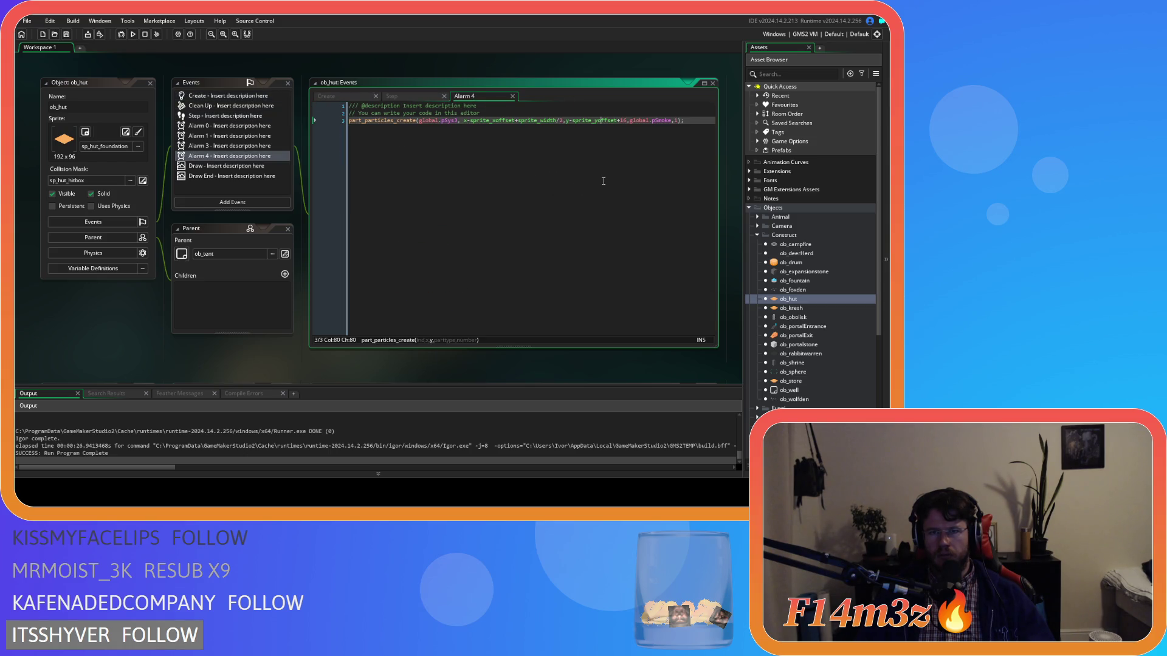
{"action": "key", "text": "Right"}
{"action": "key", "text": "Right"}
{"action": "key", "text": "Right"}
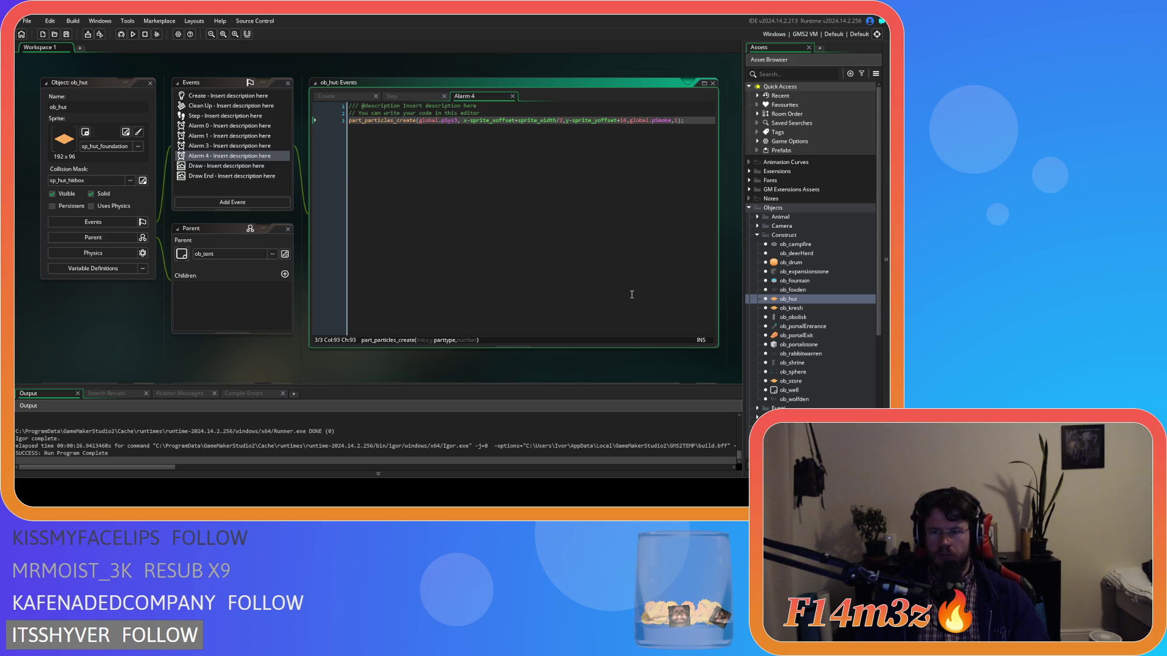
{"action": "left_click", "coordinate": [392, 96]}
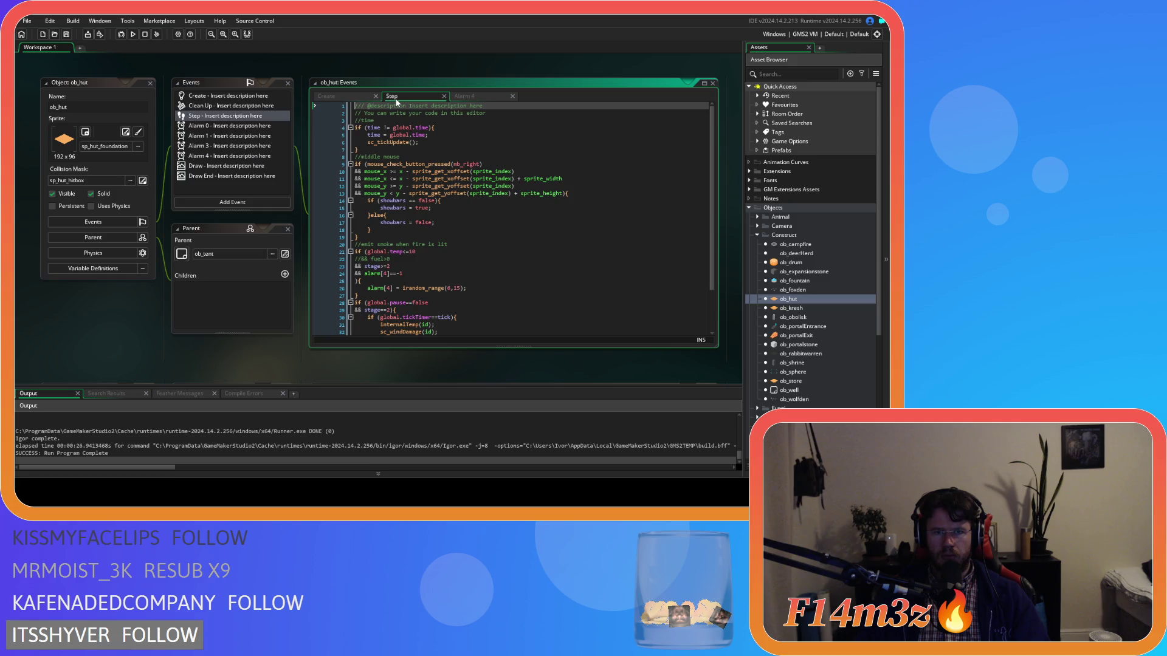
- Move ob_hut's global.temp<=10 check onto its own line, prefixed with &&
{"action": "scroll", "coordinate": [425, 220], "scroll_direction": "down", "scroll_amount": 2}
{"action": "left_click", "coordinate": [426, 201]}
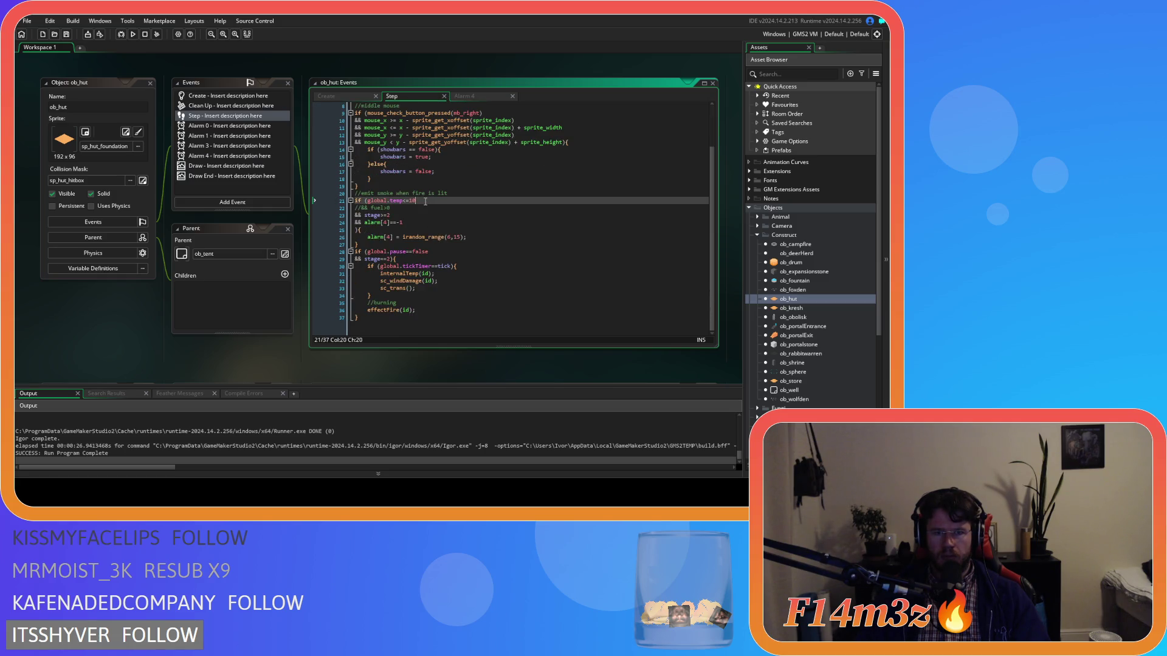
{"action": "left_click", "coordinate": [368, 200]}
{"action": "key", "text": "Return"}
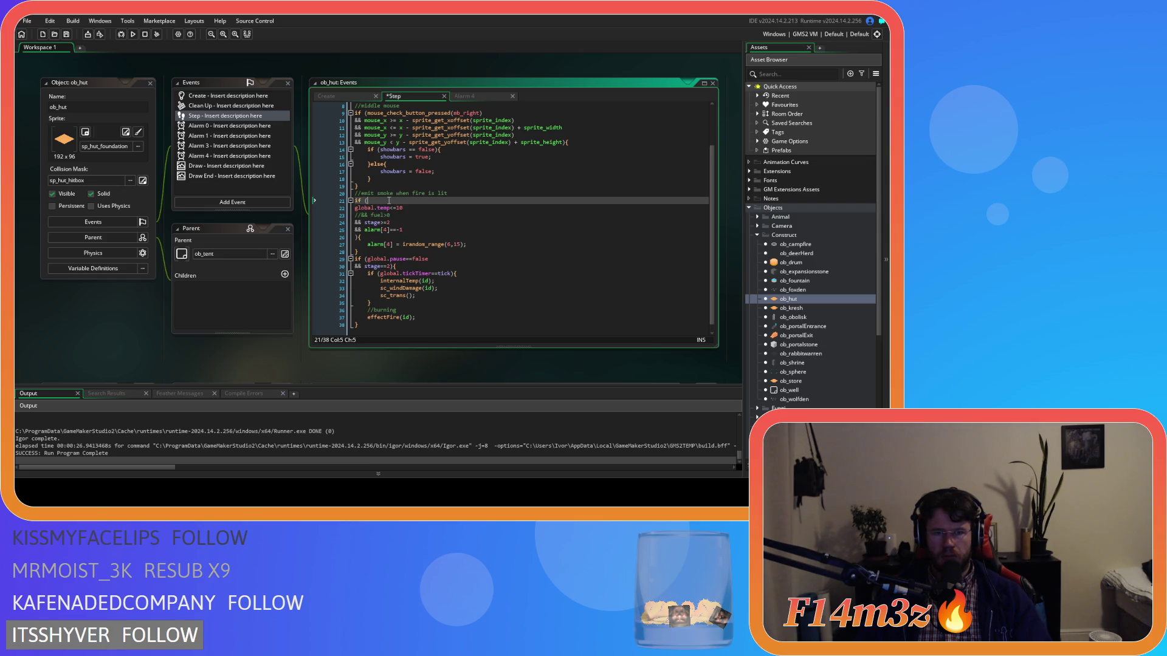
{"action": "key", "text": "Down"}
{"action": "left_click", "coordinate": [356, 208]}
{"action": "type", "text": "&&"}
- Add the !ds_list_empty(occupants) condition on line 21, select it, and open ob_kresh
{"action": "left_click", "coordinate": [396, 200]}
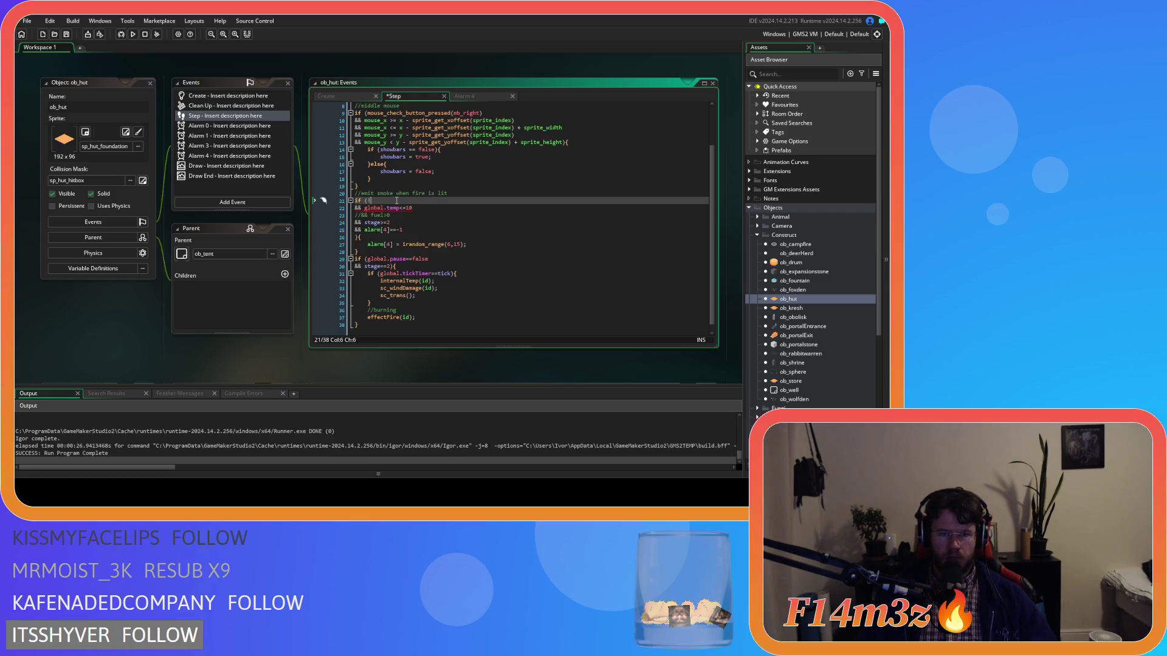
{"action": "type", "text": "ds_list"}
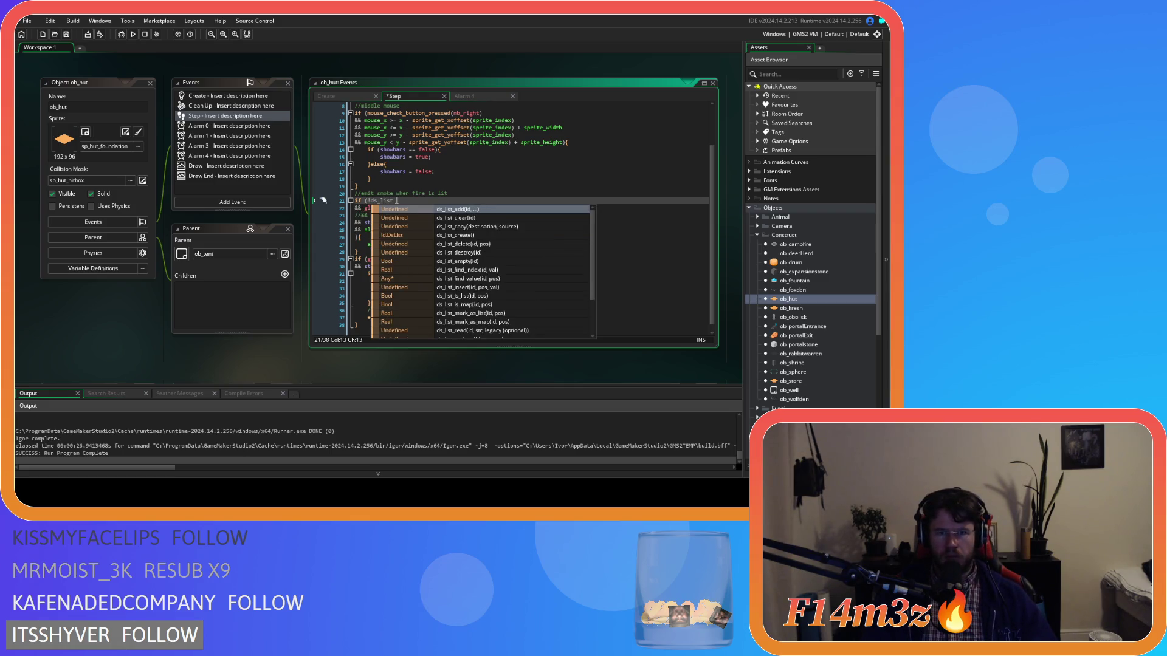
{"action": "type", "text": "_e"}
{"action": "key", "text": "Return"}
{"action": "type", "text": "occup"}
{"action": "key", "text": "Return"}
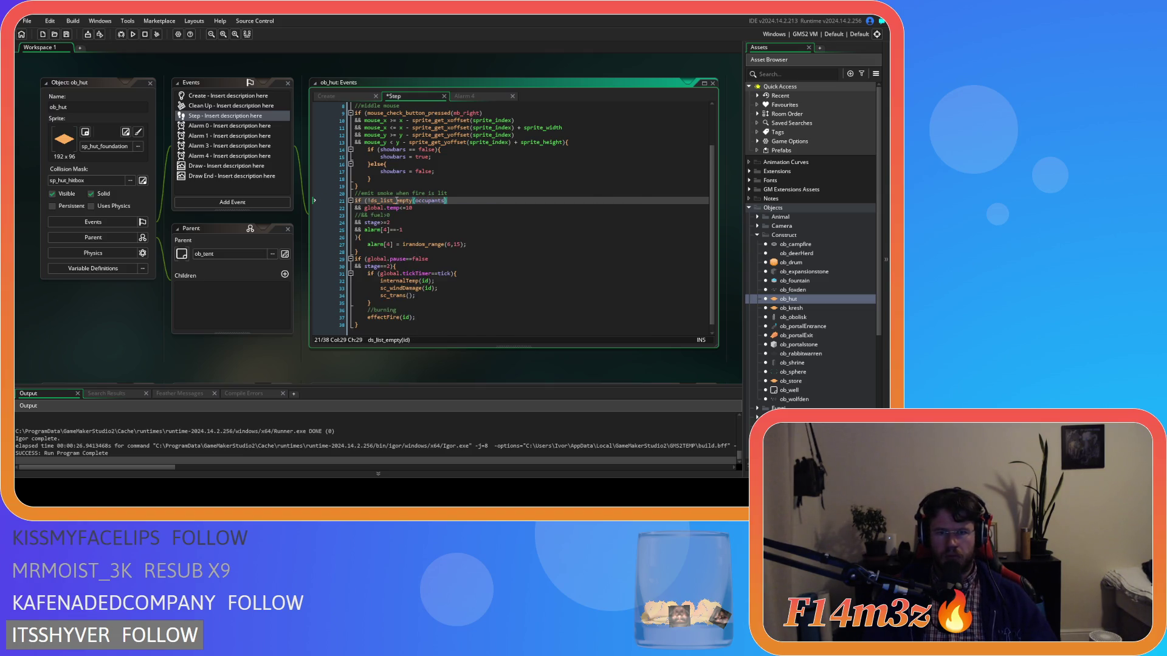
{"action": "left_click_drag", "start_coordinate": [364, 208], "coordinate": [369, 202]}
{"action": "key", "text": "ctrl+c"}
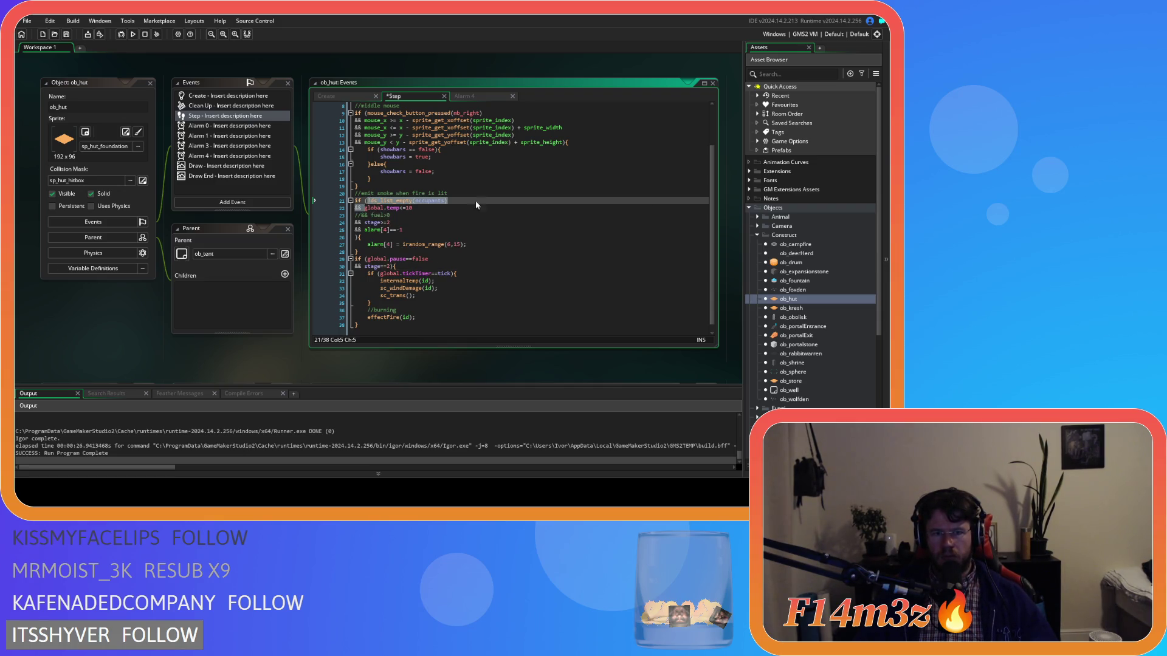
{"action": "double_click", "coordinate": [798, 308]}
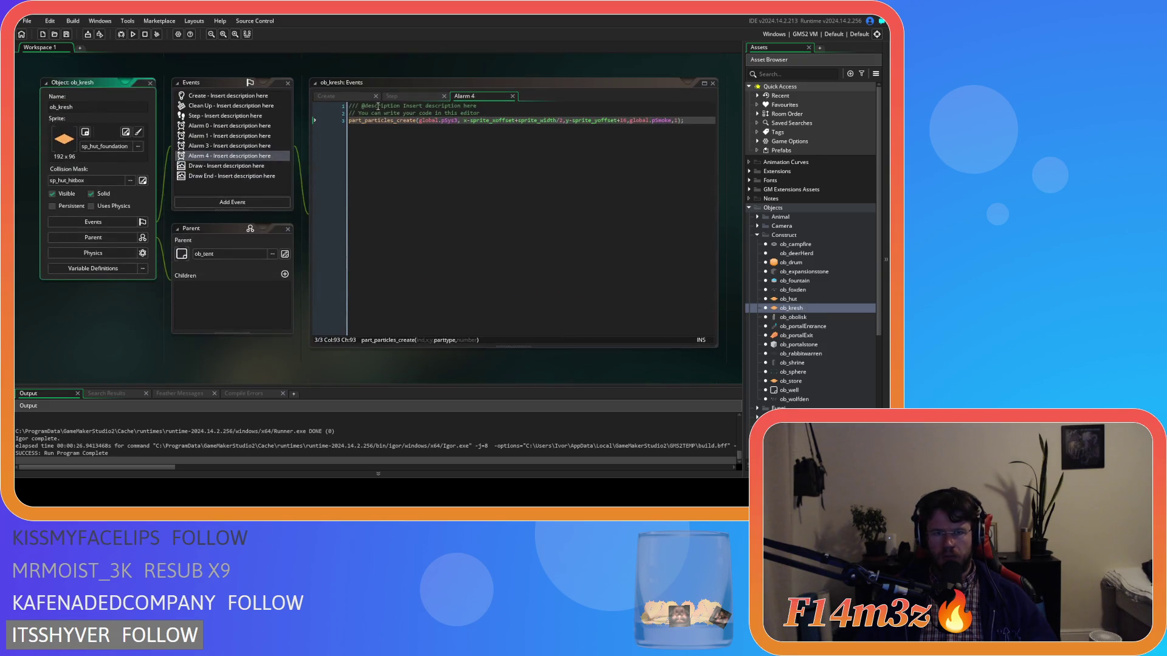
- Paste the occupants condition into line 21 of ob_kresh's Step event
{"action": "left_click", "coordinate": [392, 96]}
{"action": "left_click", "coordinate": [363, 252]}
{"action": "key", "text": "ctrl+v"}
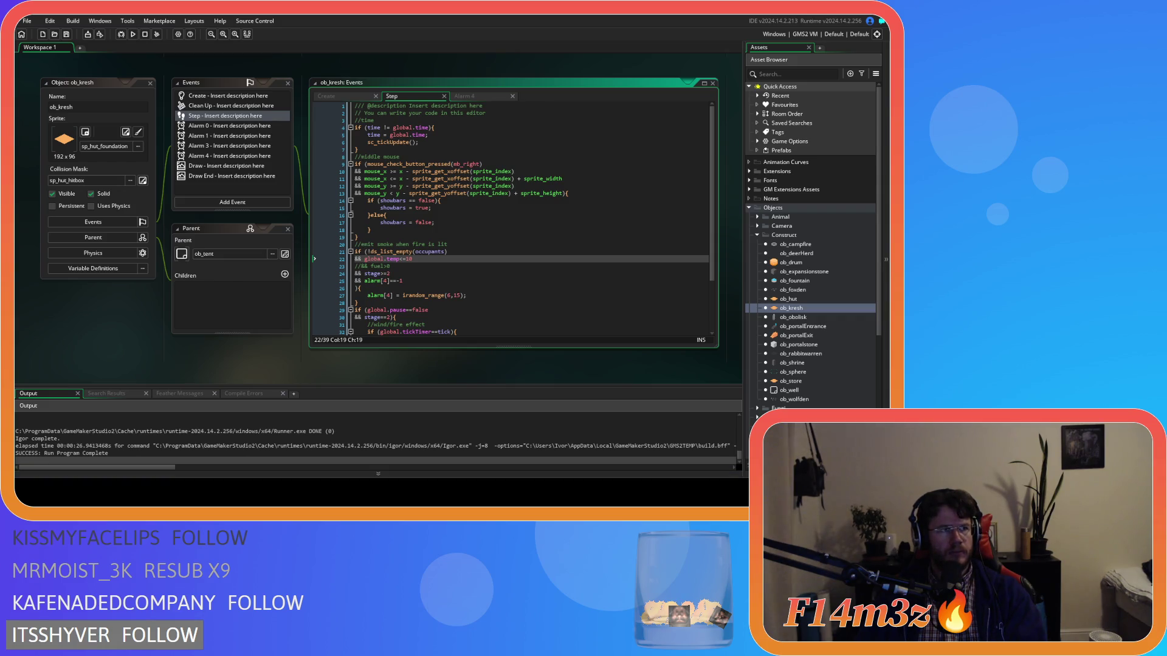
- Save the project and build and run the game
{"action": "key", "text": "Up"}
{"action": "key", "text": "Up"}
{"action": "key", "text": "Up"}
{"action": "left_click", "coordinate": [66, 35]}
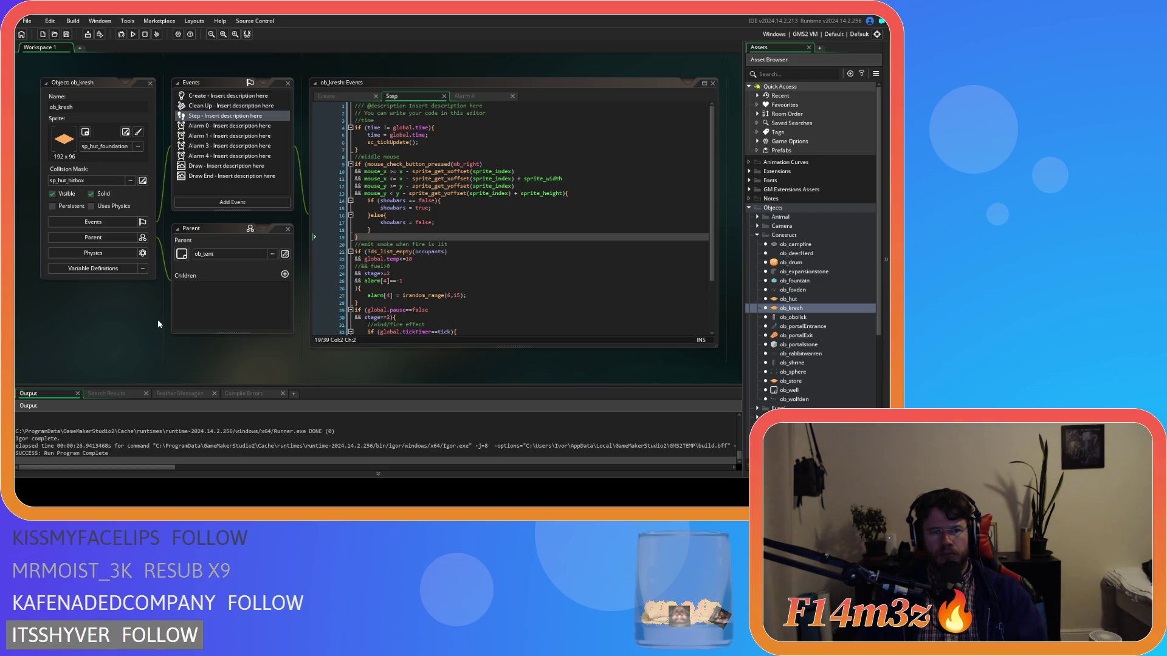
{"action": "key", "text": "F5"}
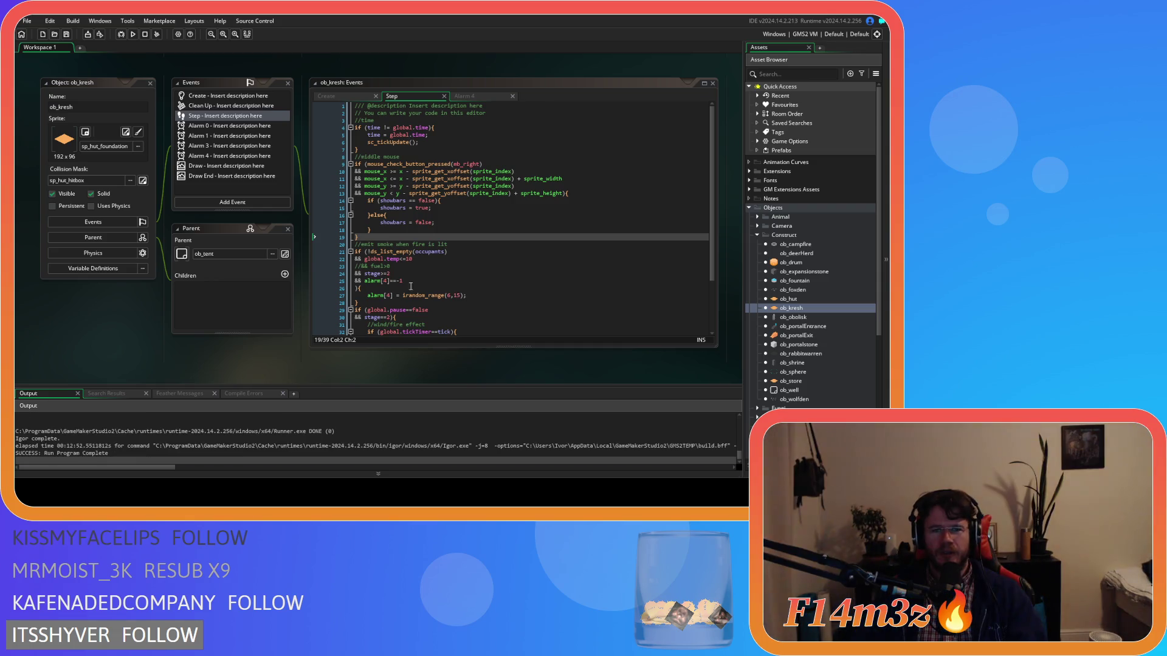
- Check the occupants and stage conditions in ob_kresh's Step code
{"action": "left_click", "coordinate": [455, 257]}
{"action": "left_click", "coordinate": [419, 275]}
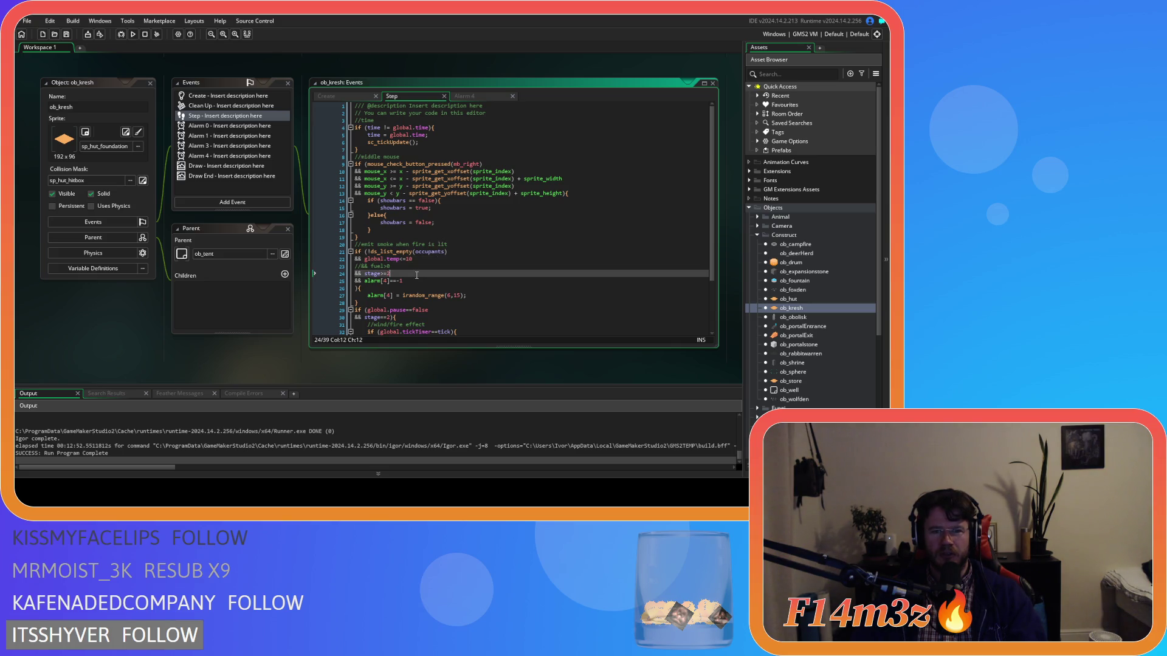
{"action": "left_click", "coordinate": [447, 251]}
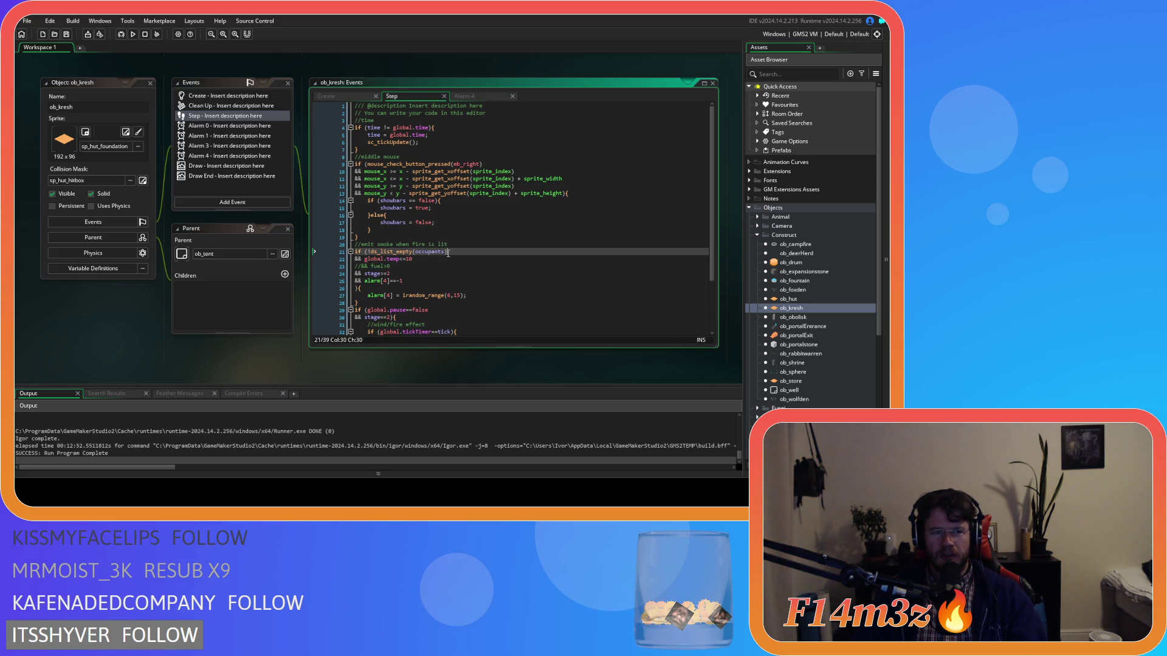
- Review ob_hut's matching temperature, stage and Alarm 4 checks, then build and run the game
{"action": "double_click", "coordinate": [788, 298]}
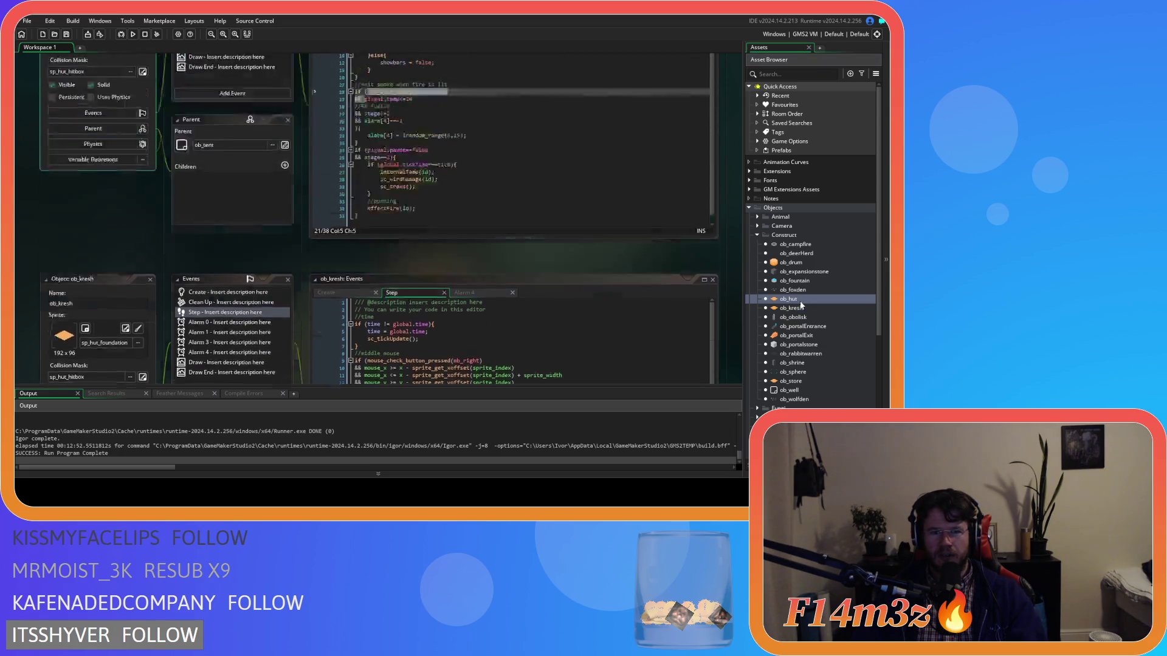
{"action": "left_click", "coordinate": [450, 235]}
{"action": "left_click", "coordinate": [452, 207]}
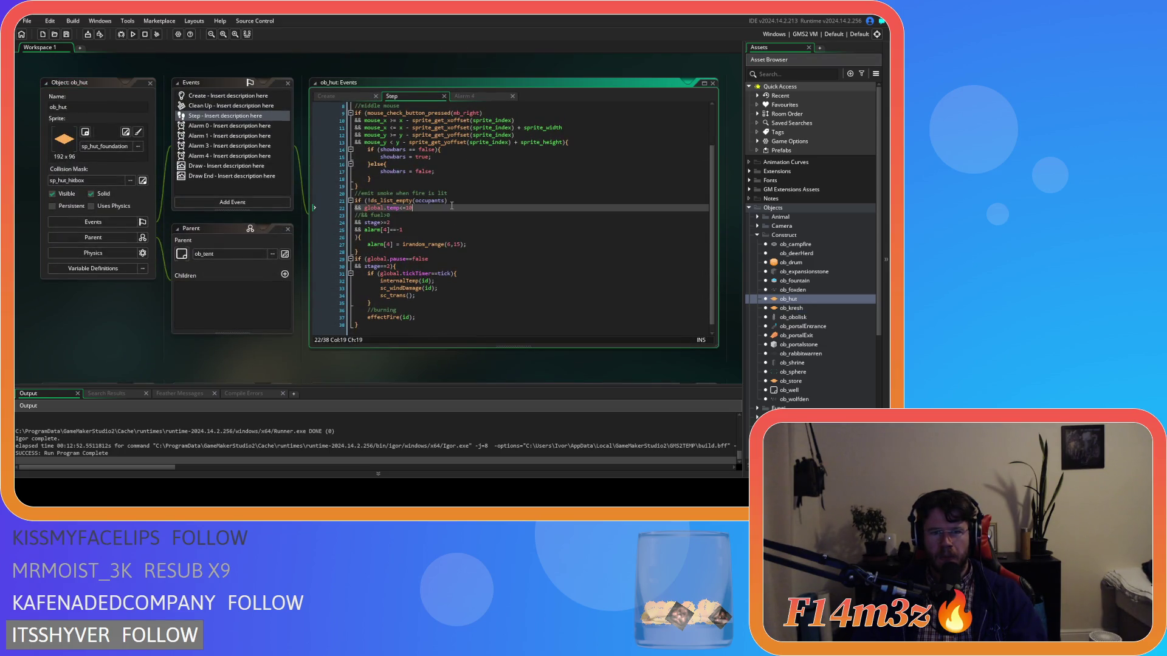
{"action": "left_click", "coordinate": [431, 224]}
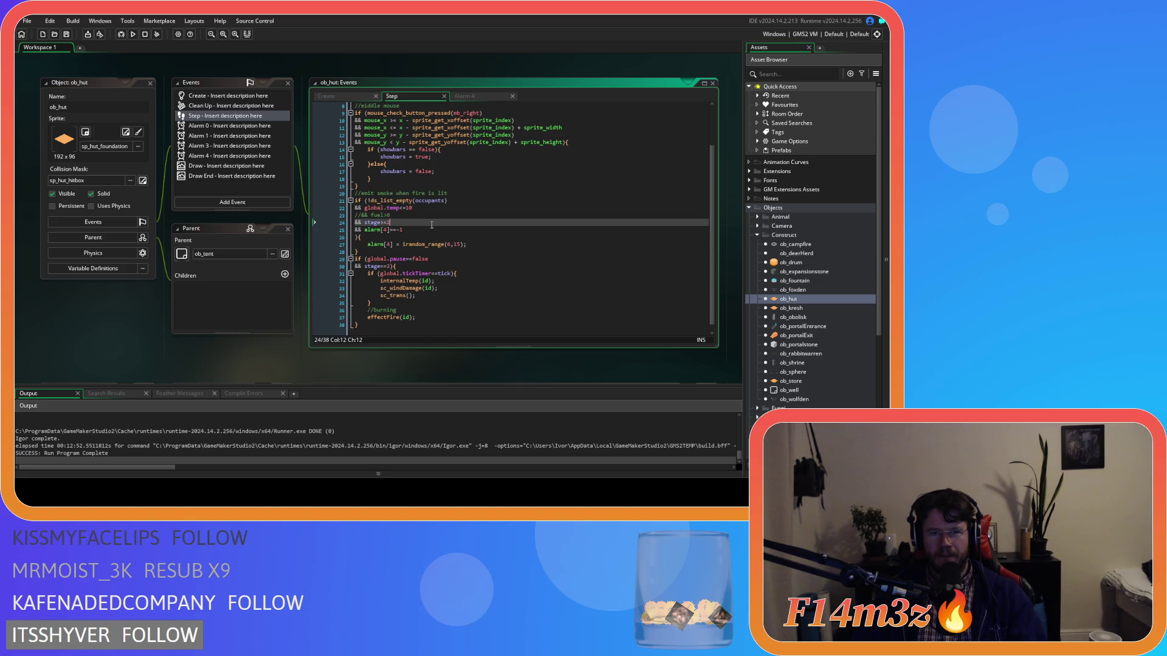
{"action": "left_click", "coordinate": [426, 230]}
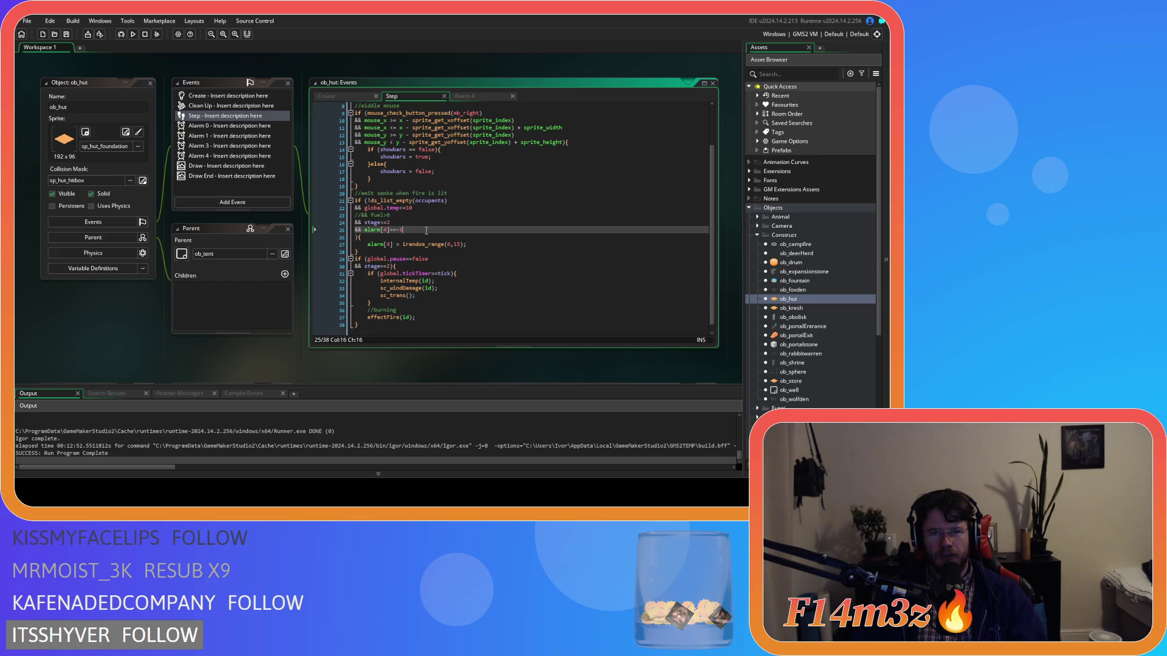
{"action": "left_click", "coordinate": [133, 36]}
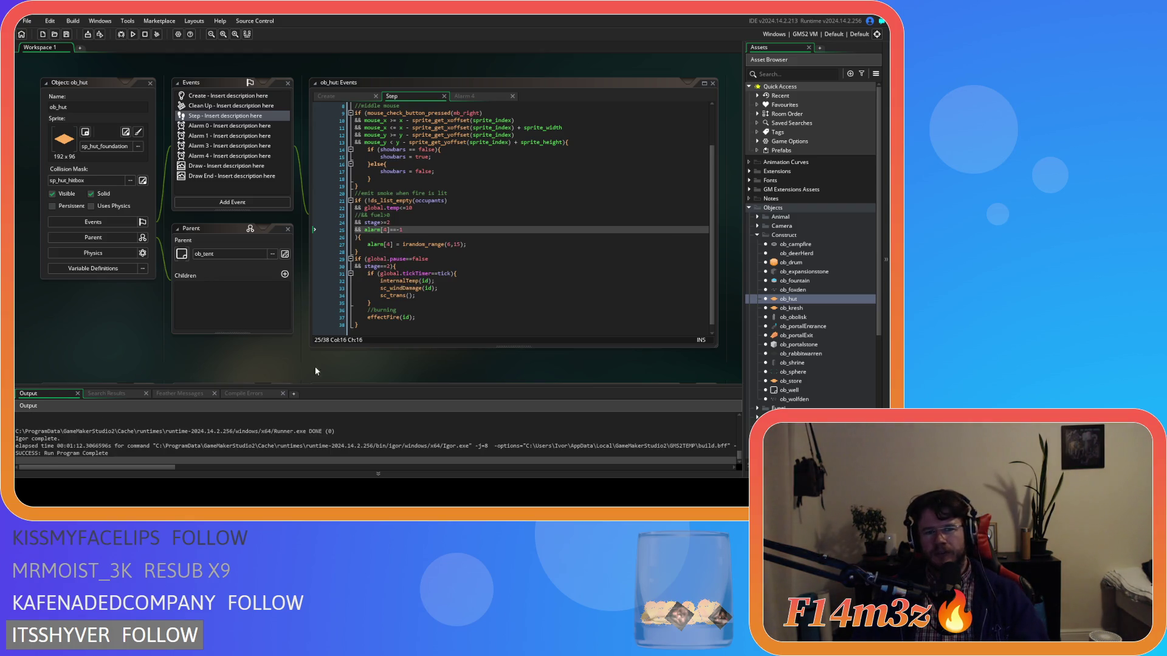
{"action": "scroll", "coordinate": [796, 352], "scroll_direction": "down", "scroll_amount": 5}
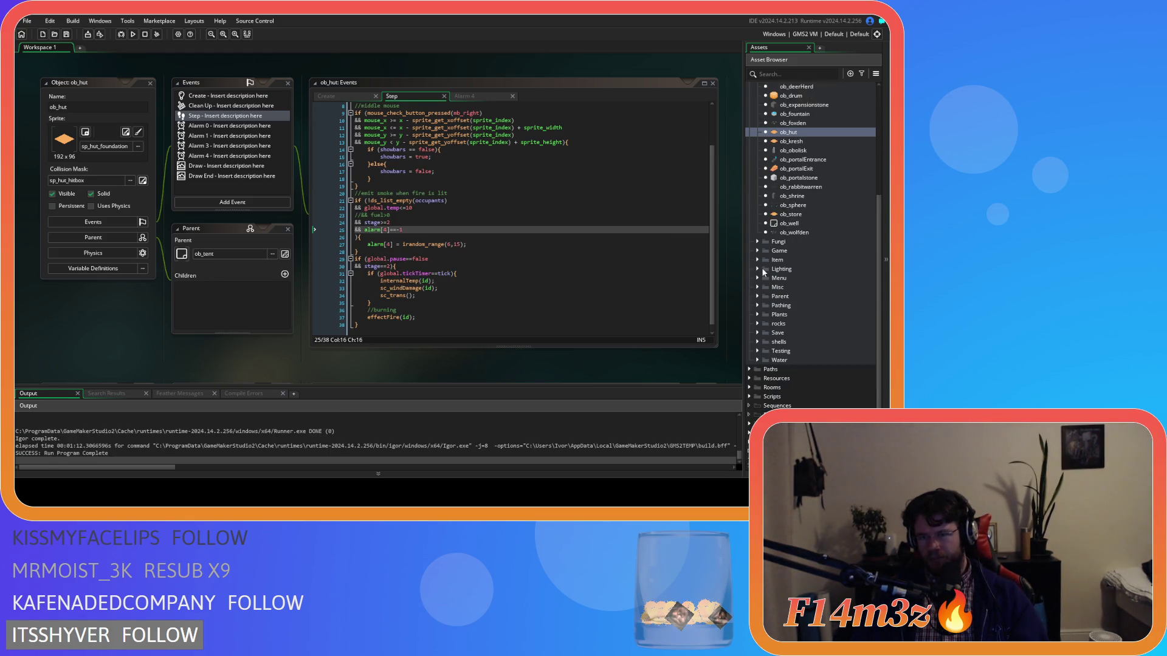
{"action": "left_click", "coordinate": [757, 250]}
{"action": "double_click", "coordinate": [793, 295]}
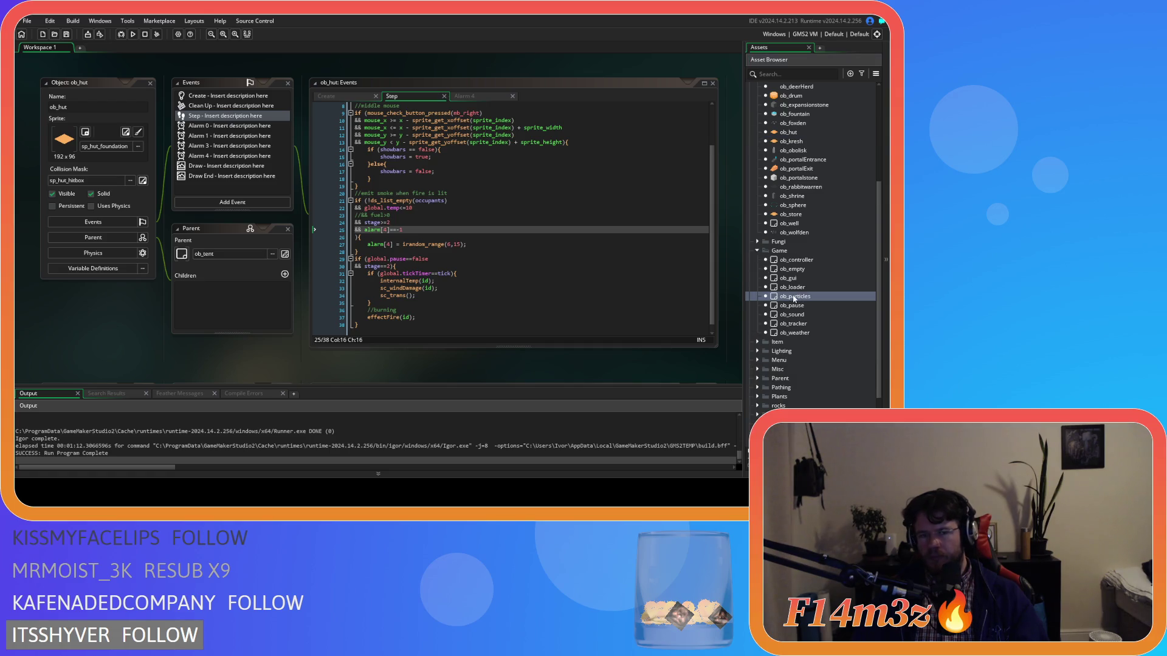
{"action": "left_click", "coordinate": [402, 230]}
{"action": "scroll", "coordinate": [503, 265], "scroll_direction": "down", "scroll_amount": 10}
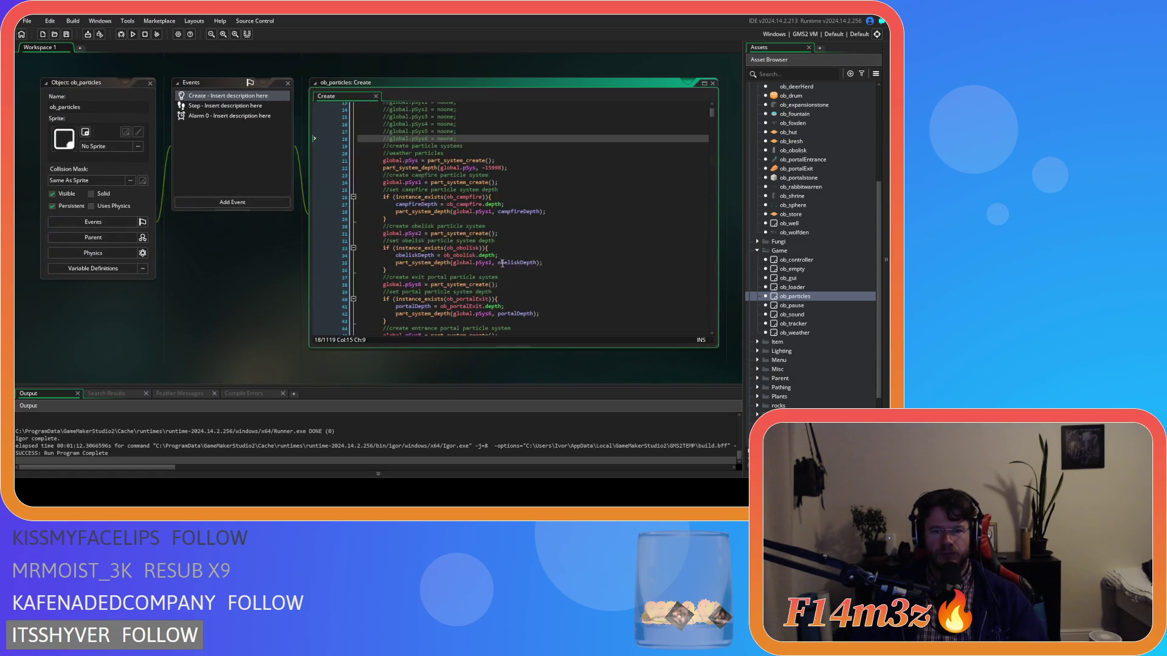
{"action": "scroll", "coordinate": [503, 265], "scroll_direction": "down", "scroll_amount": 9}
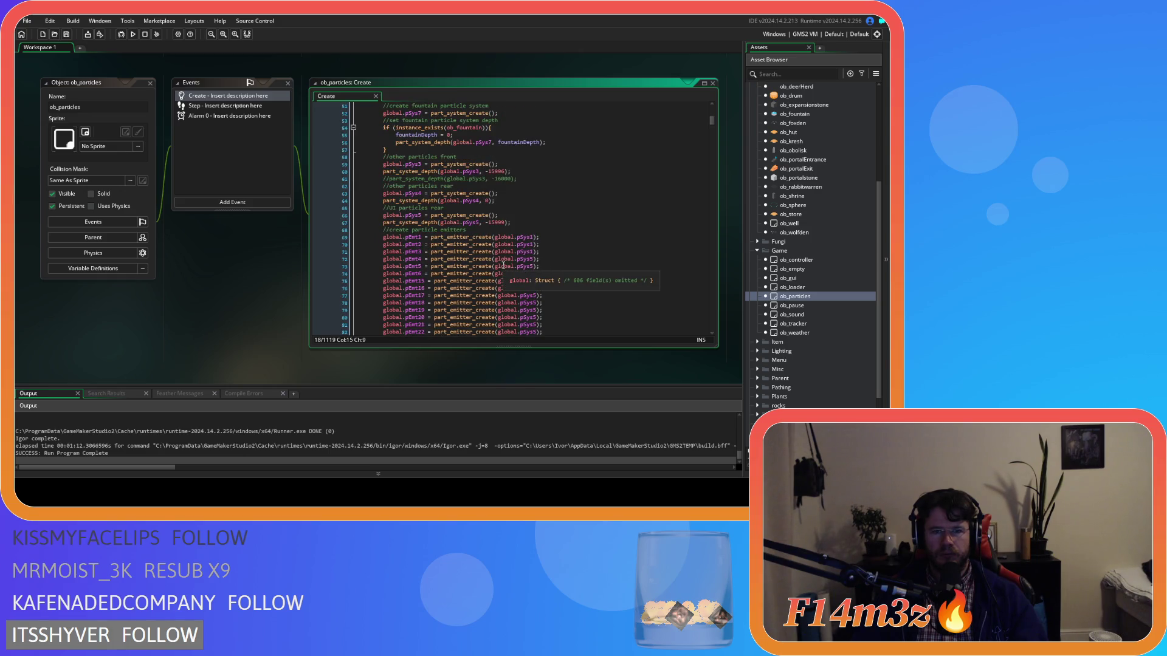
{"action": "scroll", "coordinate": [520, 266], "scroll_direction": "down", "scroll_amount": 20}
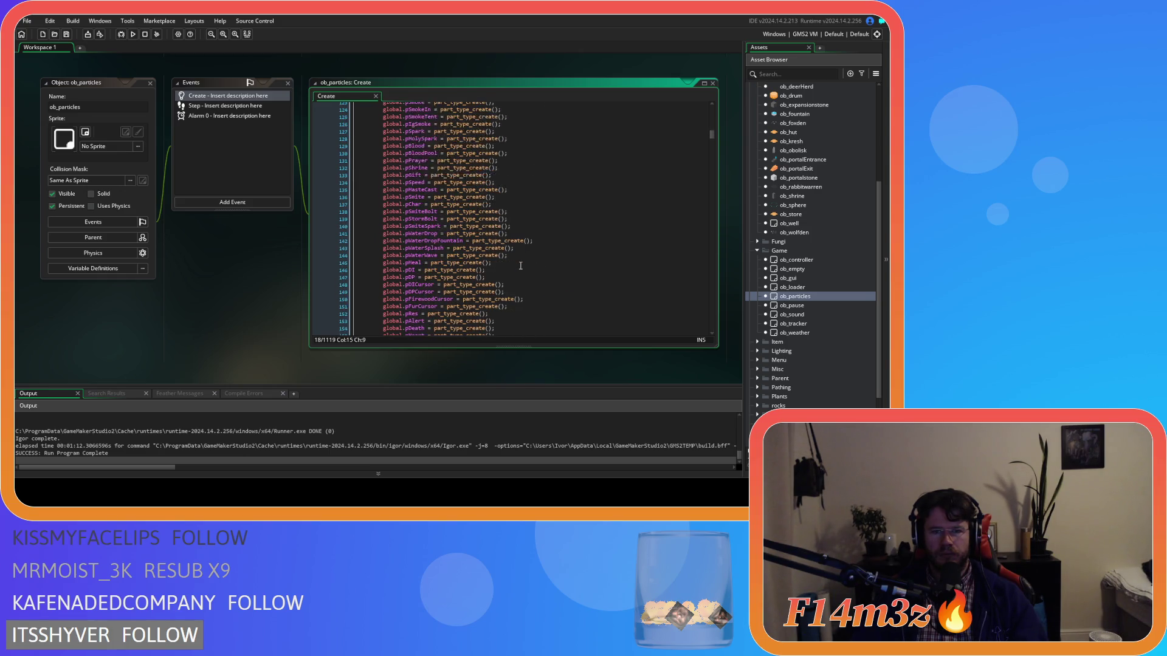
{"action": "scroll", "coordinate": [520, 266], "scroll_direction": "down", "scroll_amount": 1}
{"action": "scroll", "coordinate": [520, 266], "scroll_direction": "down", "scroll_amount": 3}
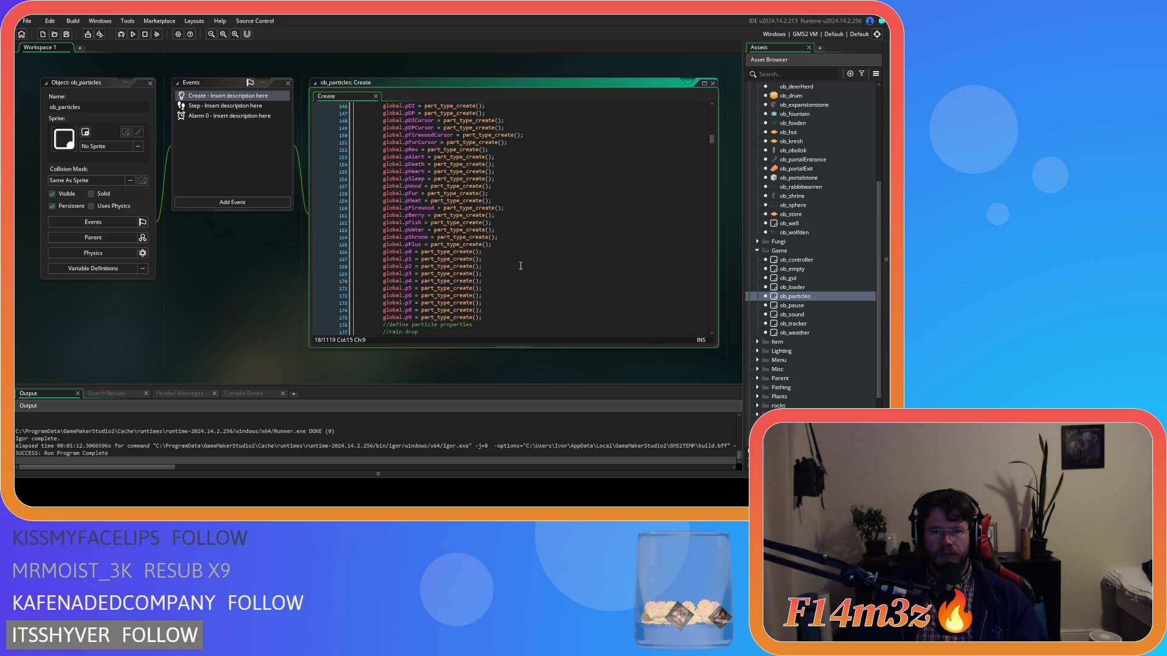
{"action": "scroll", "coordinate": [520, 266], "scroll_direction": "up", "scroll_amount": 6}
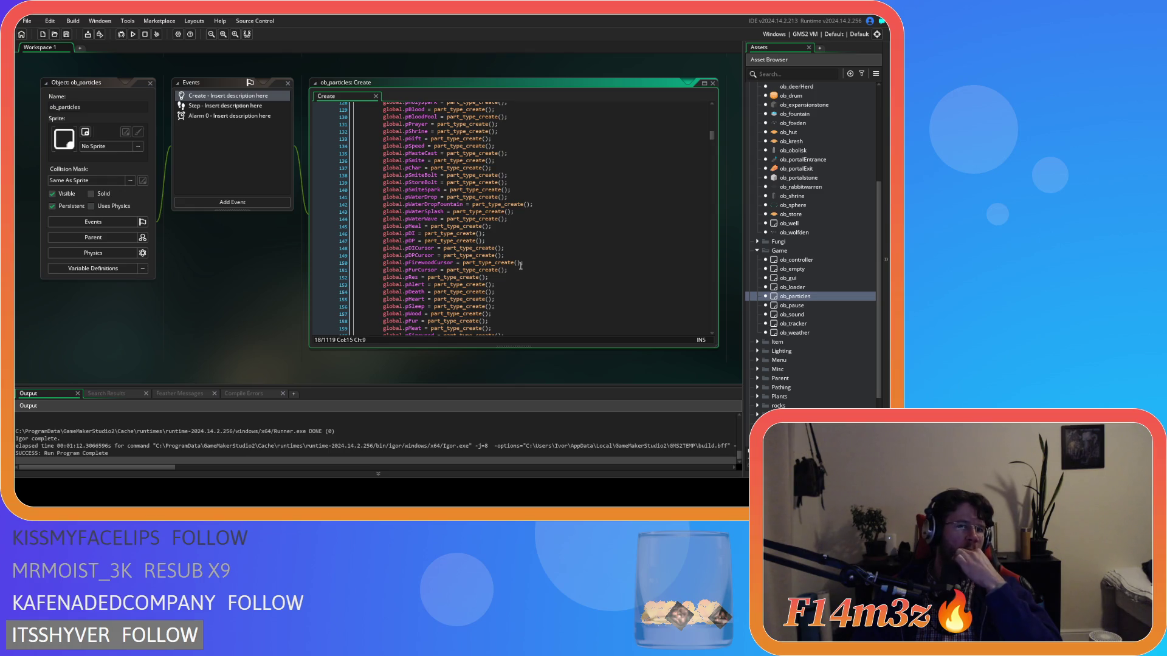
{"action": "scroll", "coordinate": [804, 206], "scroll_direction": "up", "scroll_amount": 3}
{"action": "double_click", "coordinate": [790, 206]}
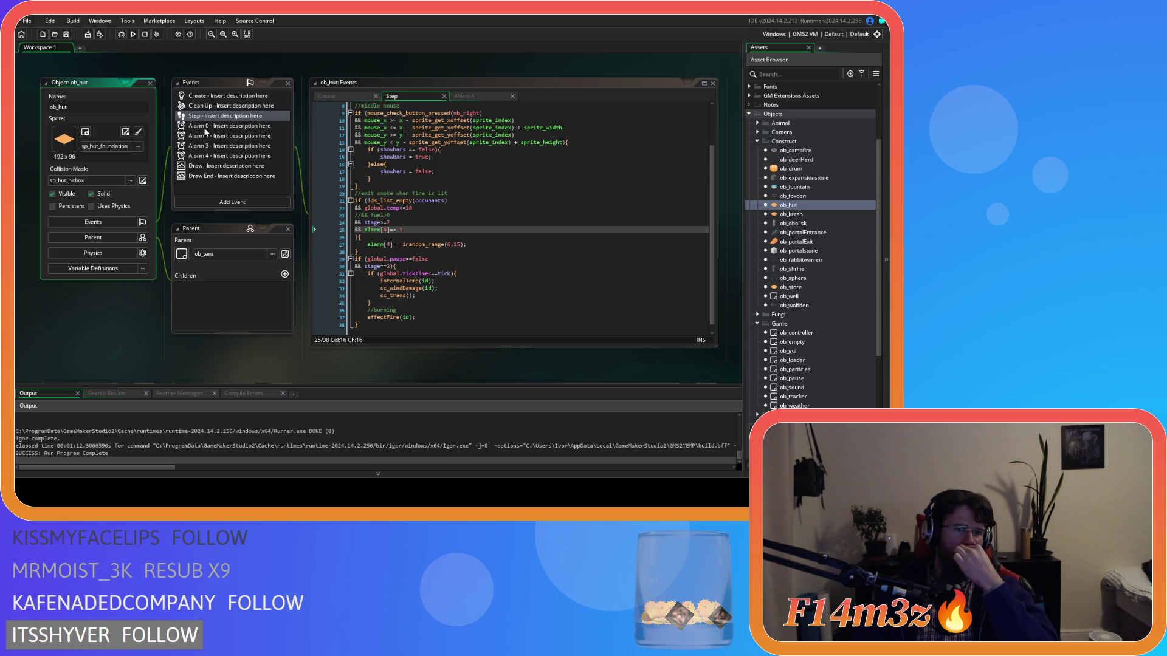
- Open ob_hut's Alarm code tabs, ending on Alarm 4's pSmoke emission, then open ob_particles' Create code
{"action": "left_click", "coordinate": [216, 156]}
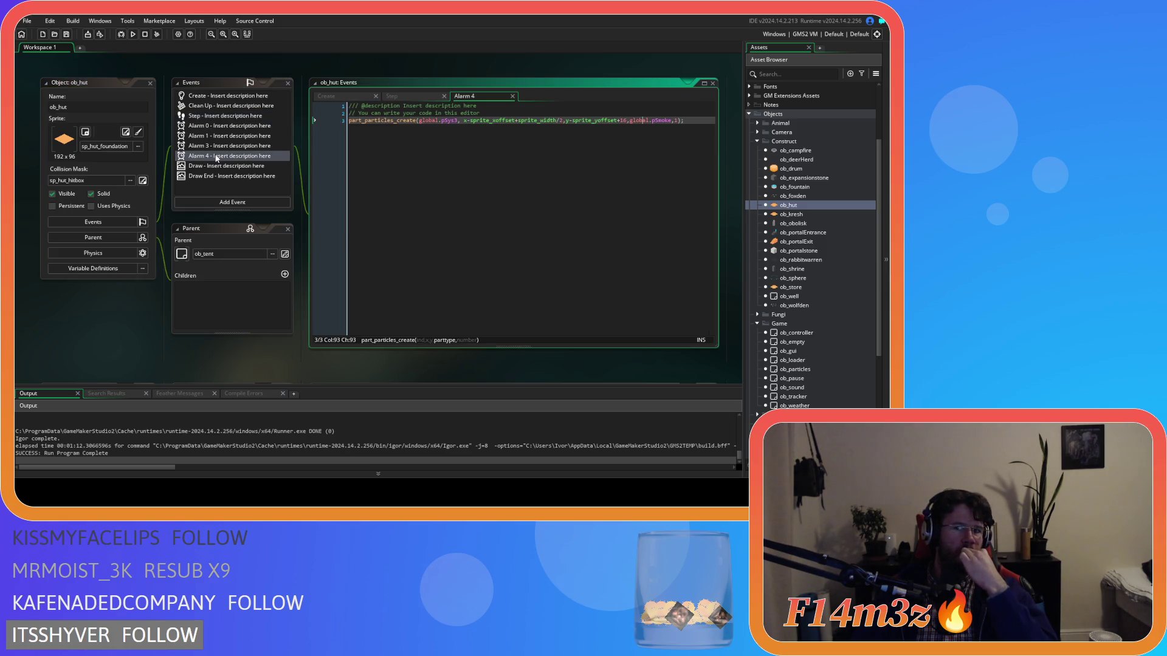
{"action": "left_click", "coordinate": [220, 147]}
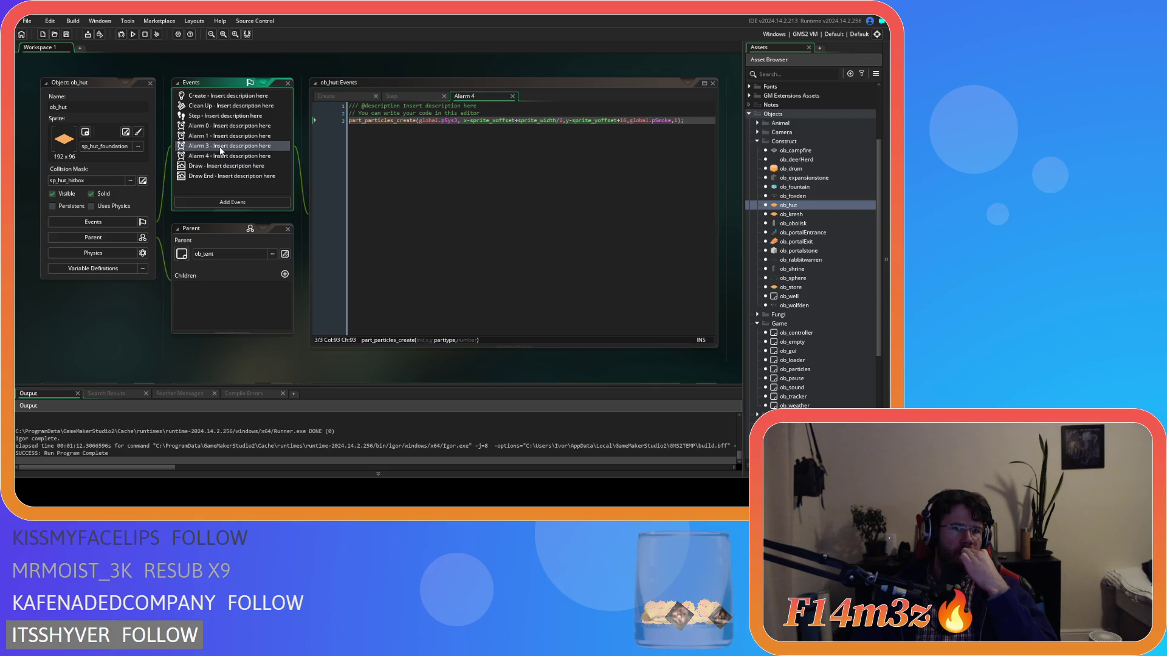
{"action": "left_click", "coordinate": [224, 139]}
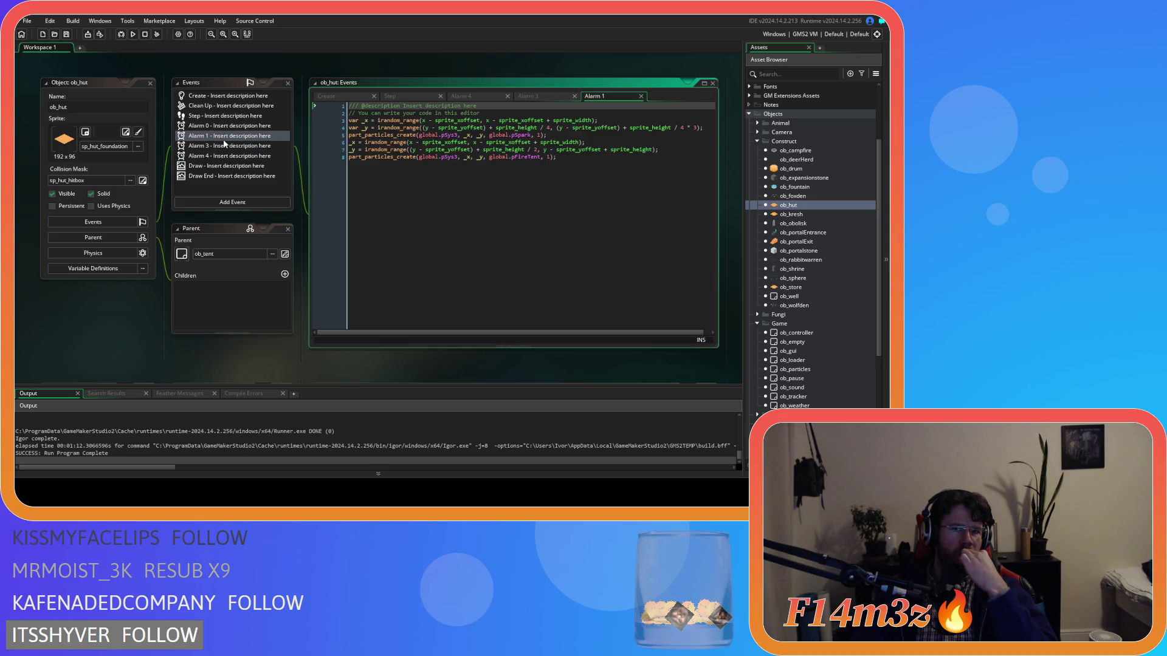
{"action": "left_click", "coordinate": [228, 129]}
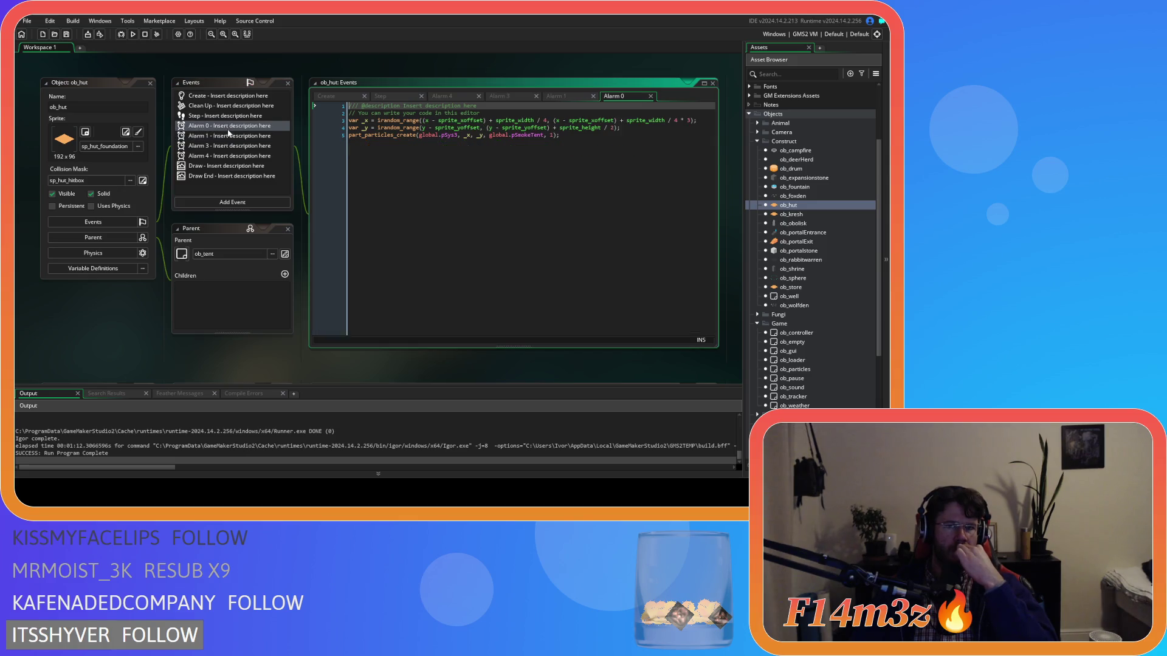
{"action": "mouse_move", "coordinate": [519, 137]}
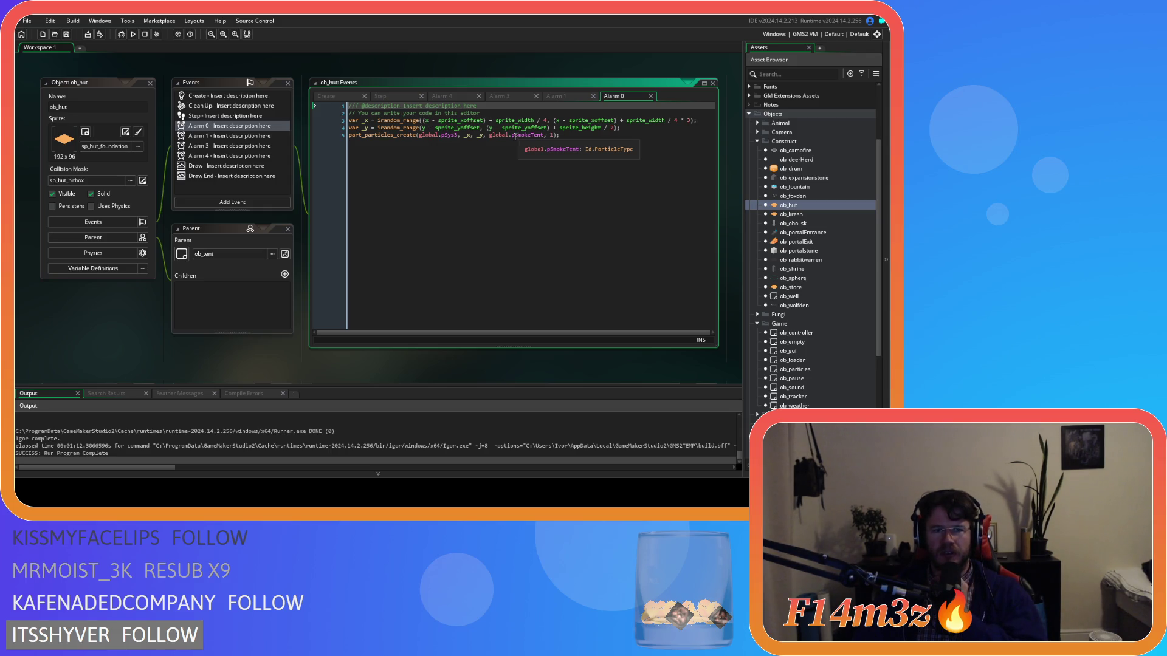
{"action": "left_click", "coordinate": [244, 136]}
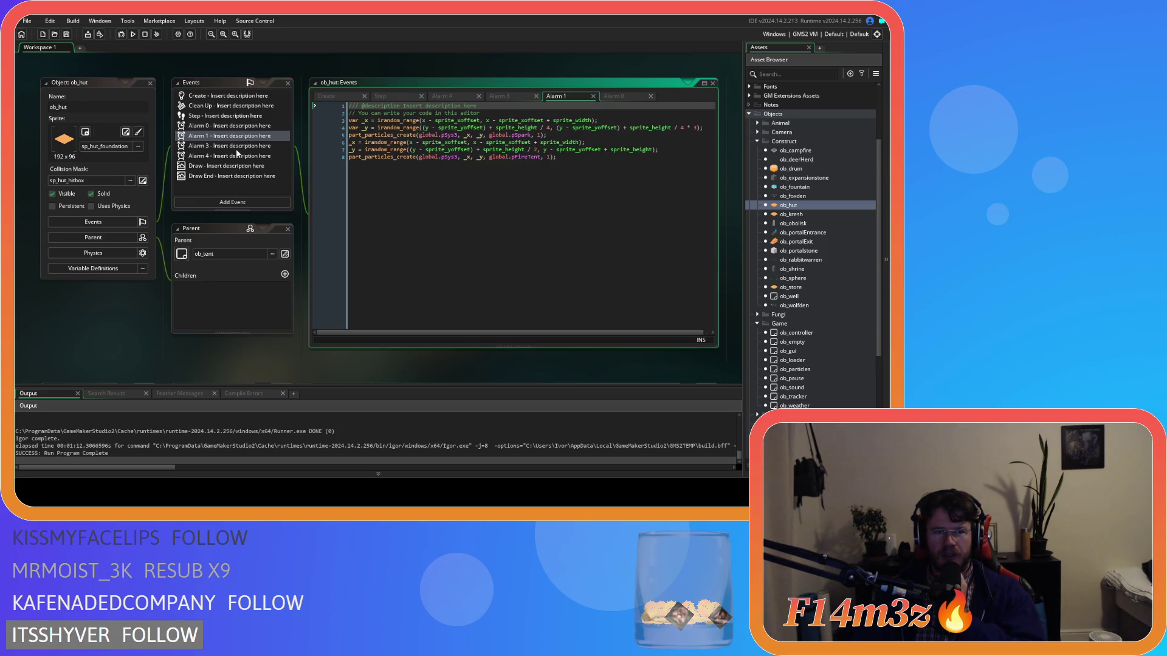
{"action": "left_click", "coordinate": [237, 155]}
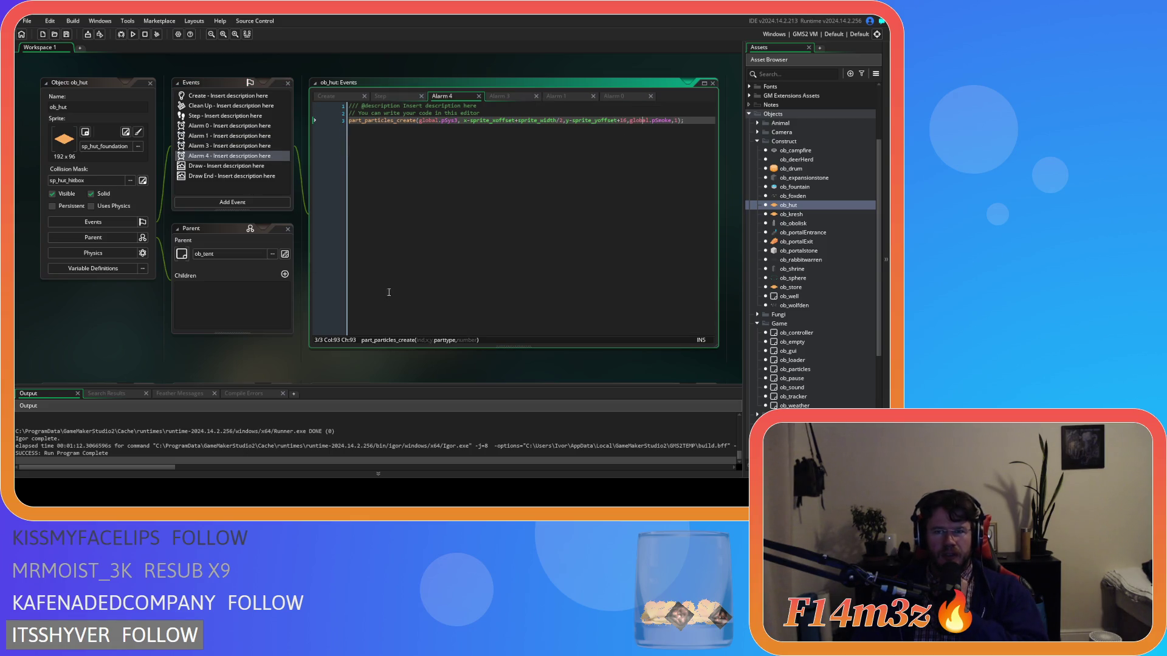
{"action": "scroll", "coordinate": [854, 318], "scroll_direction": "down", "scroll_amount": 2}
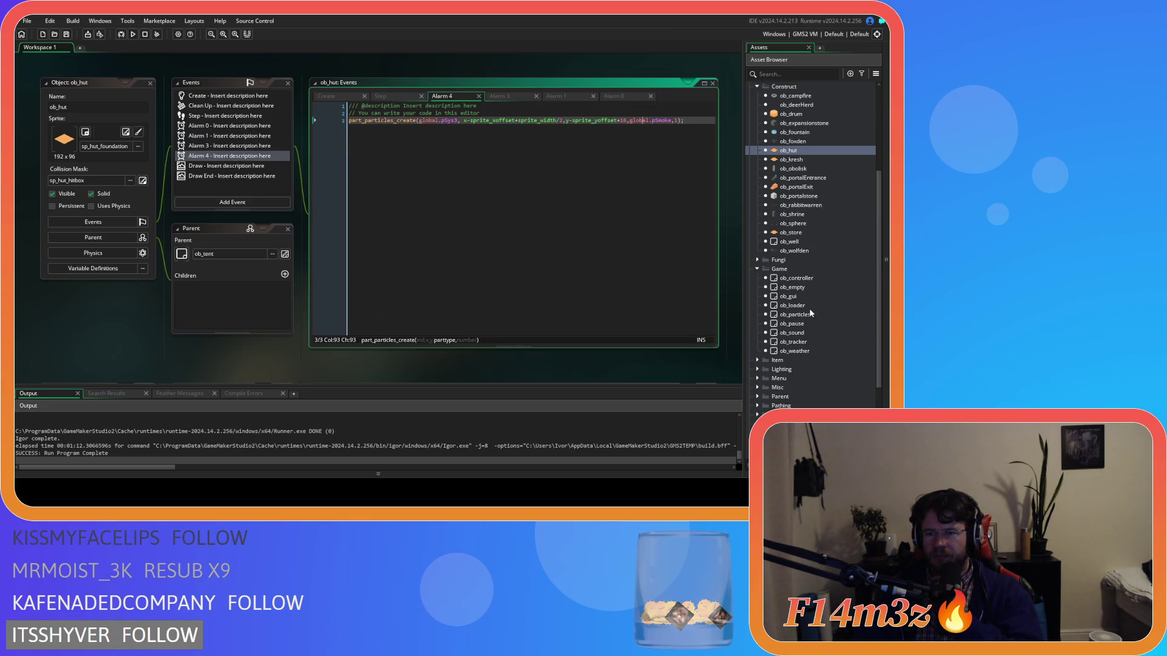
{"action": "double_click", "coordinate": [808, 314]}
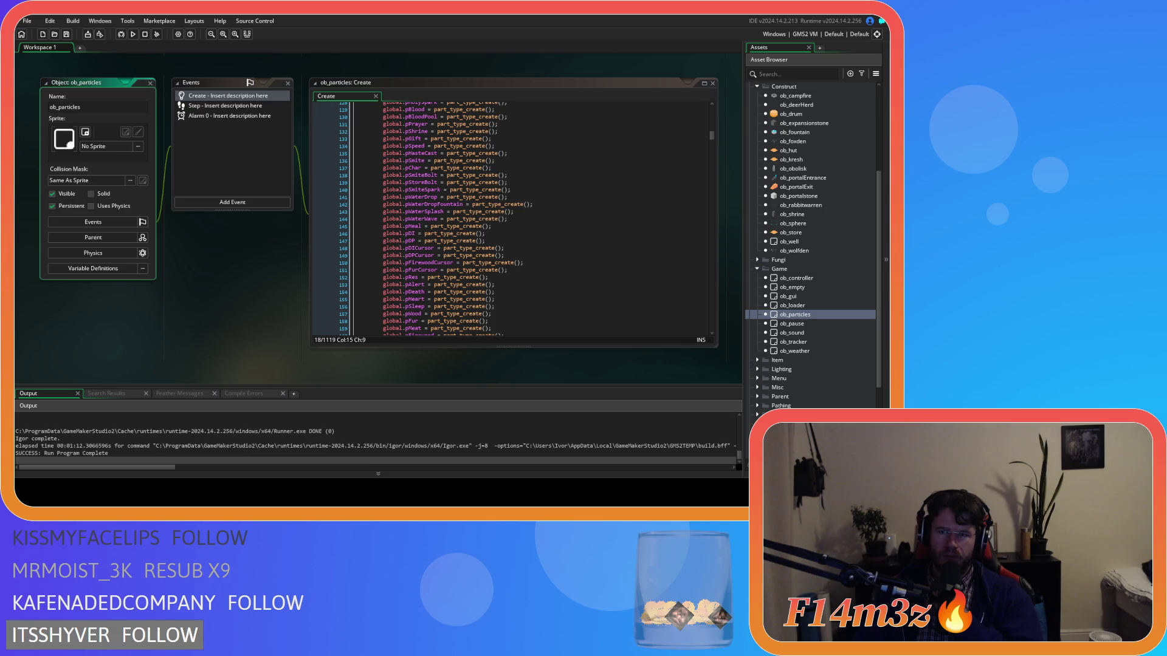
- Scroll up the Asset Browser and open ob_campfire's Step code
{"action": "scroll", "coordinate": [813, 247], "scroll_direction": "up", "scroll_amount": 1}
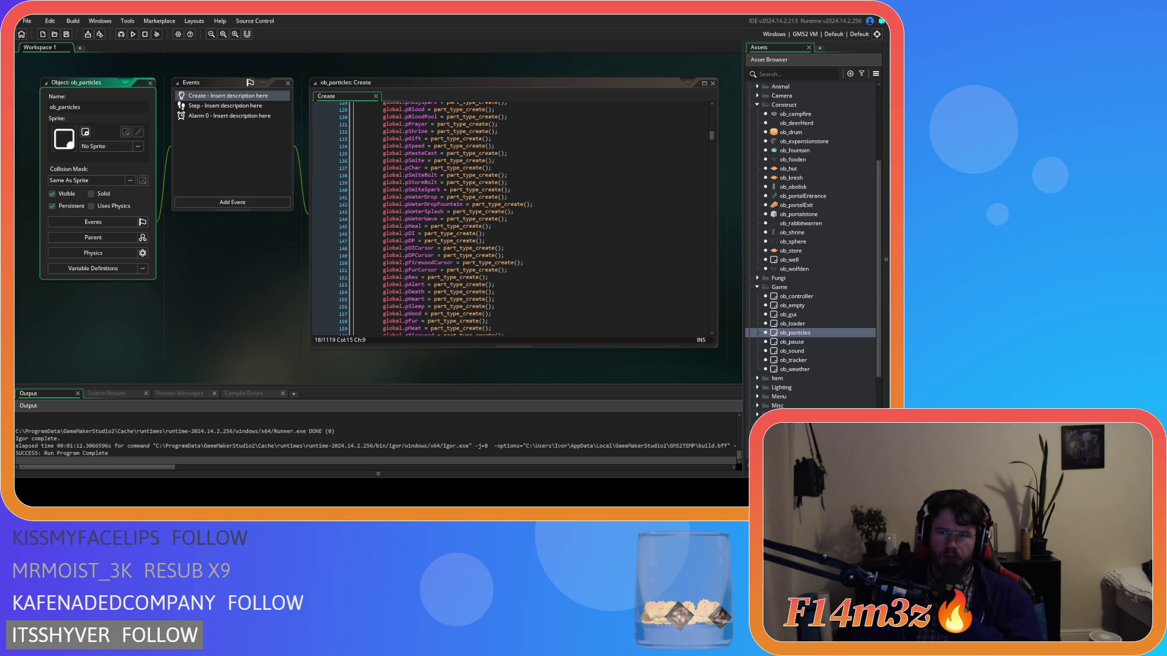
{"action": "double_click", "coordinate": [795, 114]}
- Inspect ob_campfire's Step line 31, where part_type_alpha2 sets pSmoke alpha from global.smokeAlpha
{"action": "double_click", "coordinate": [224, 105]}
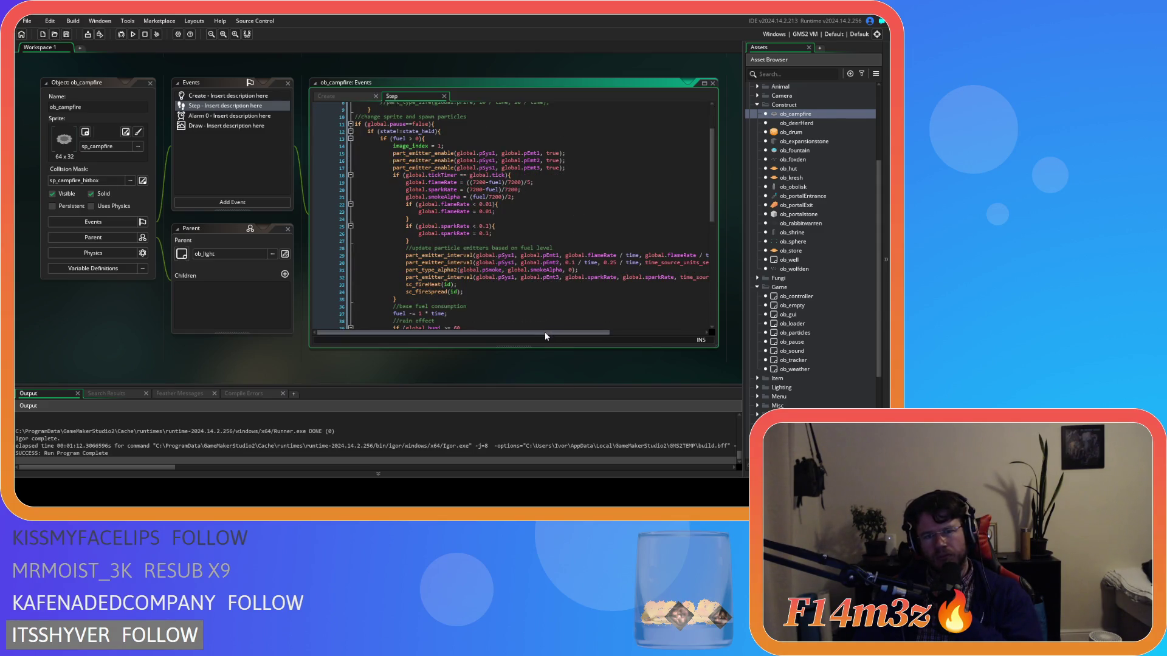
{"action": "mouse_move", "coordinate": [554, 332]}
{"action": "left_mouse_down"}
{"action": "mouse_move", "coordinate": [594, 333]}
{"action": "mouse_move", "coordinate": [571, 330]}
{"action": "left_mouse_up"}
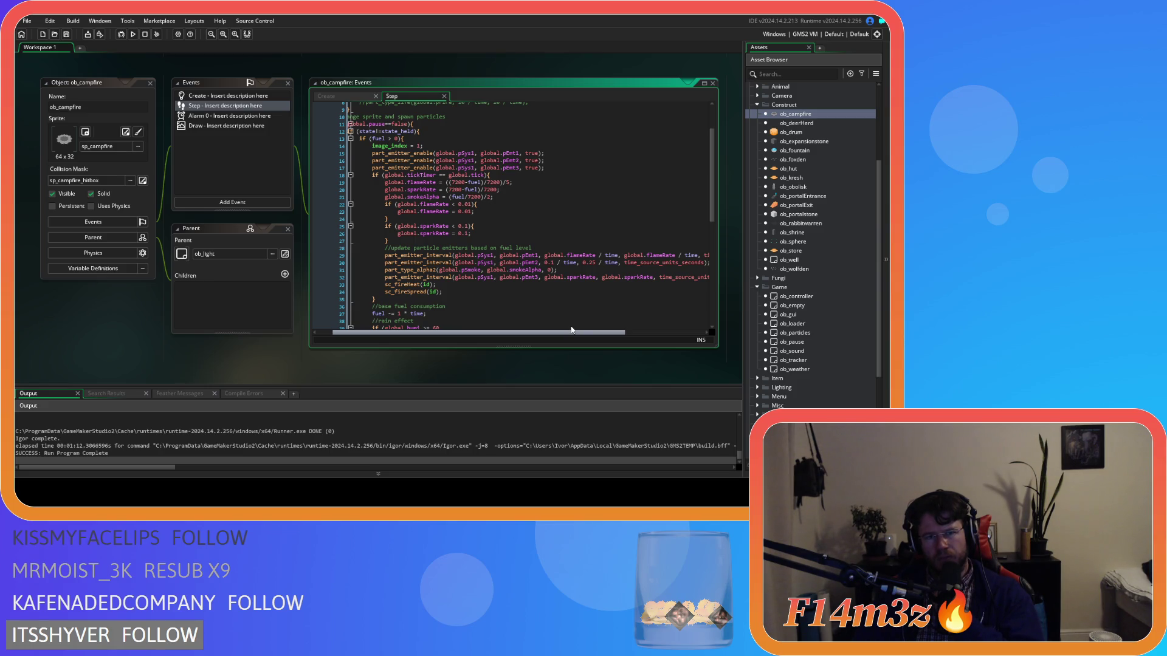
{"action": "mouse_move", "coordinate": [571, 330]}
{"action": "left_mouse_down"}
{"action": "mouse_move", "coordinate": [660, 345]}
{"action": "mouse_move", "coordinate": [564, 332]}
{"action": "left_mouse_up"}
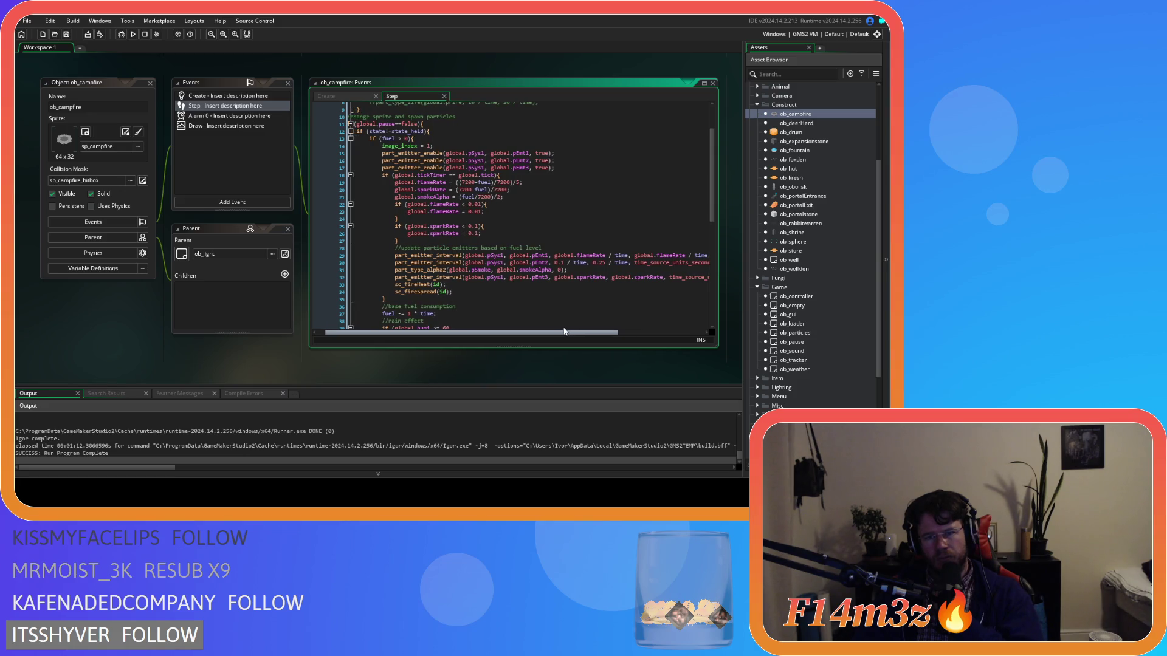
{"action": "left_click", "coordinate": [602, 270]}
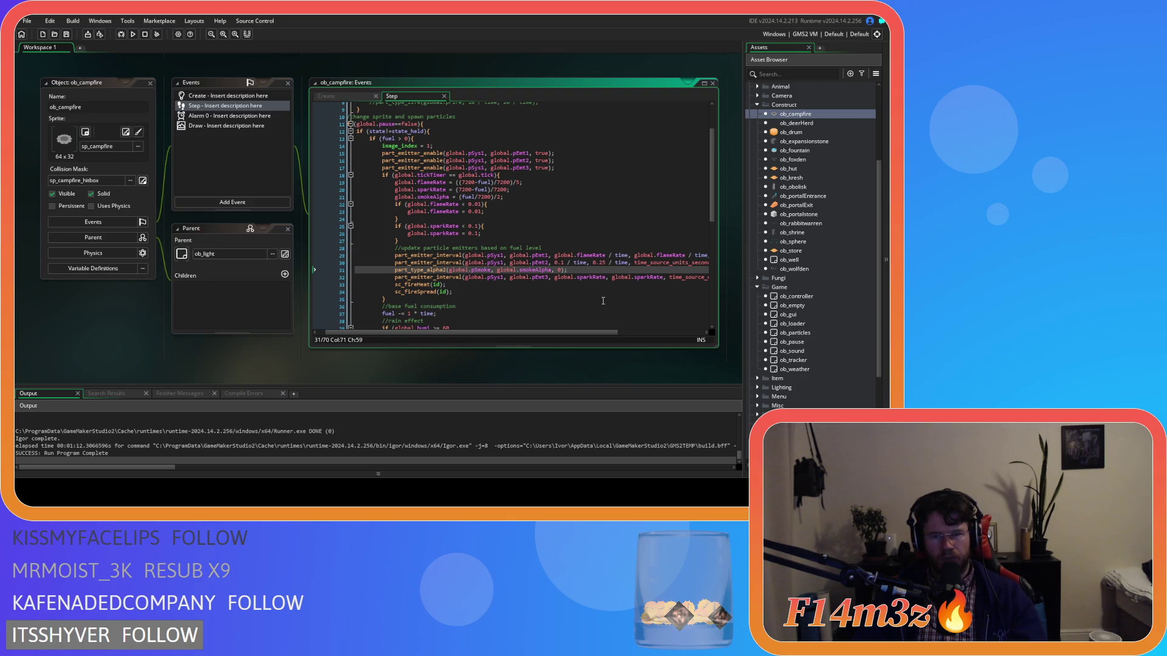
{"action": "mouse_move", "coordinate": [586, 331]}
{"action": "left_mouse_down"}
{"action": "mouse_move", "coordinate": [663, 330]}
{"action": "mouse_move", "coordinate": [610, 327]}
{"action": "left_mouse_up"}
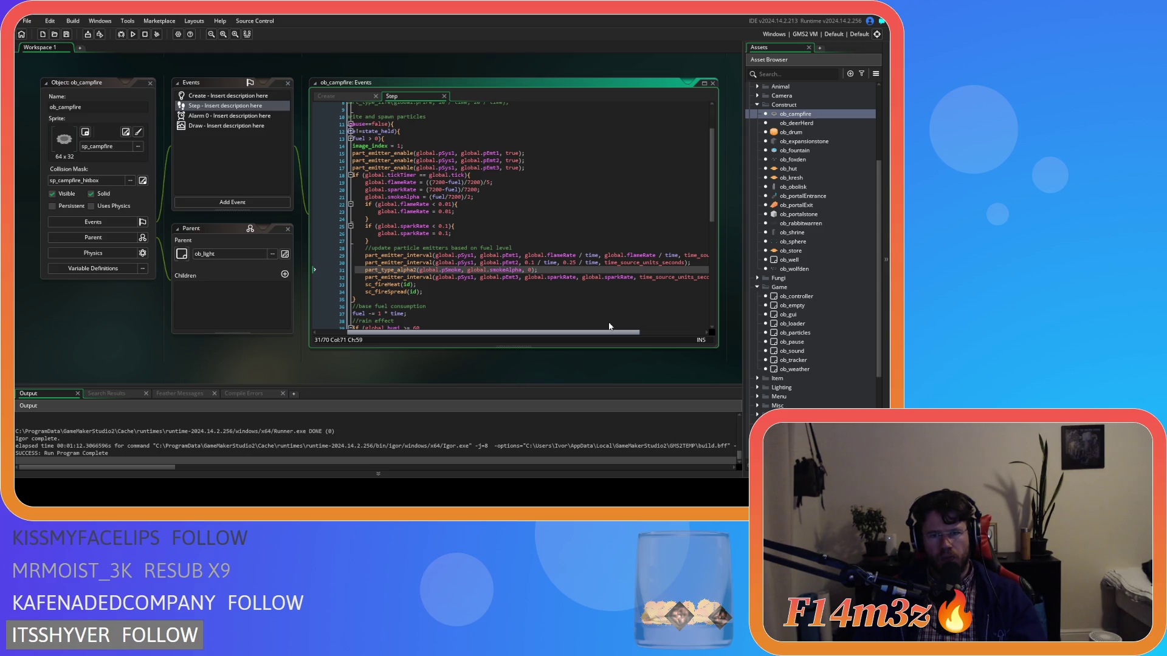
{"action": "left_click_drag", "start_coordinate": [609, 326], "coordinate": [625, 320]}
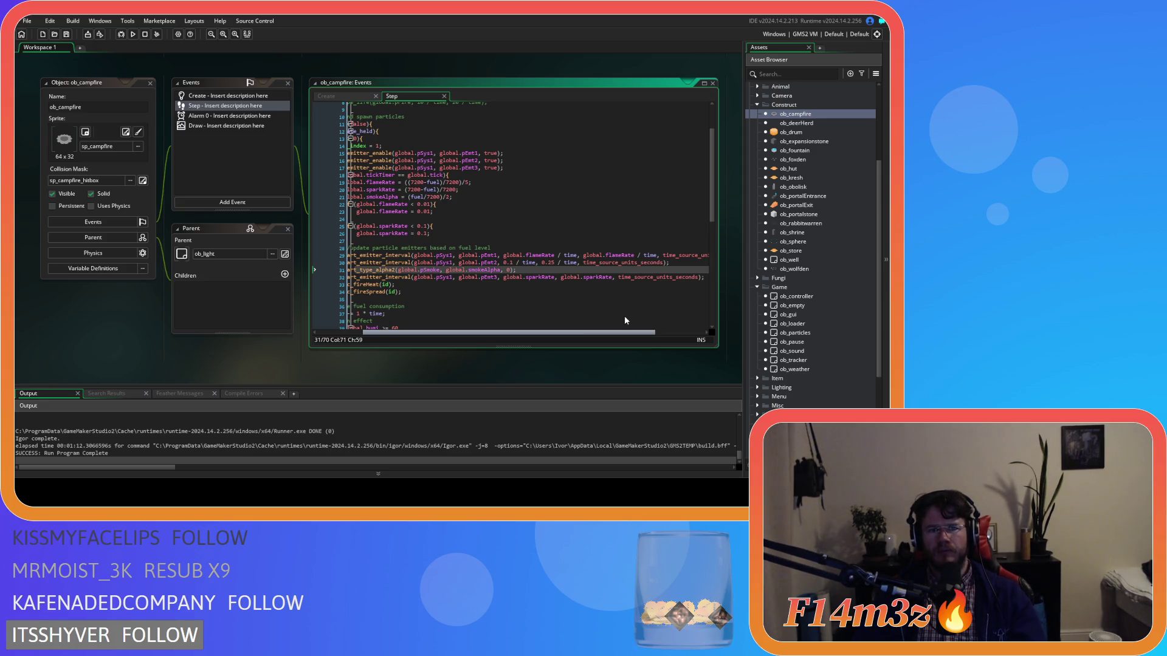
{"action": "left_click_drag", "start_coordinate": [625, 320], "coordinate": [611, 320]}
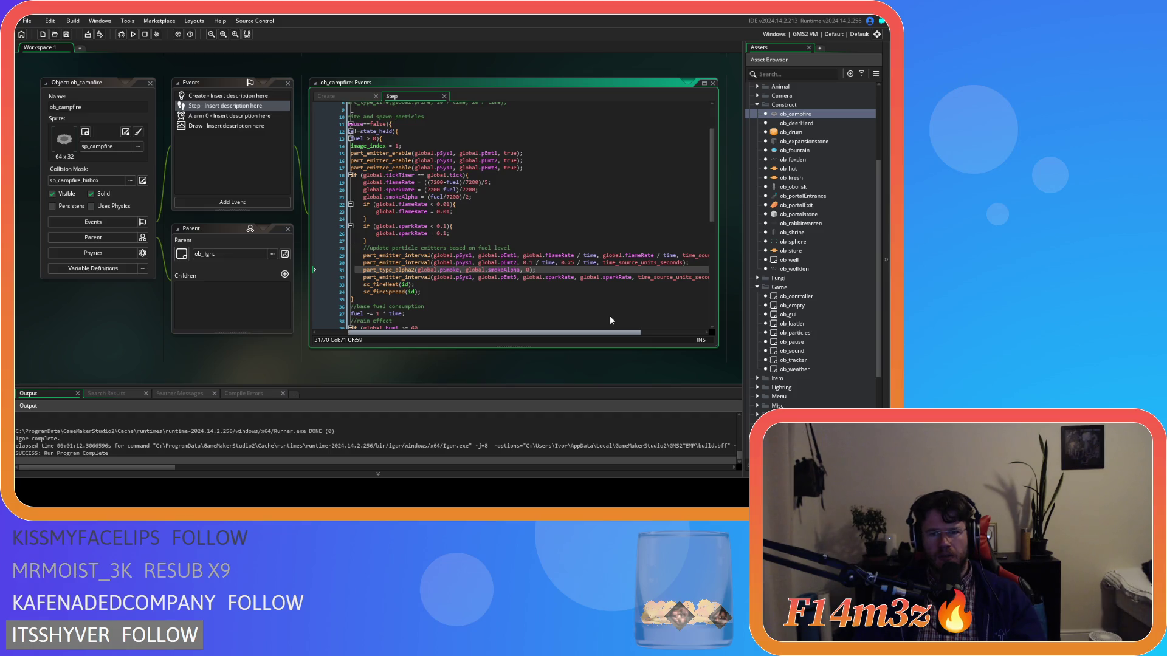
{"action": "left_click", "coordinate": [571, 277]}
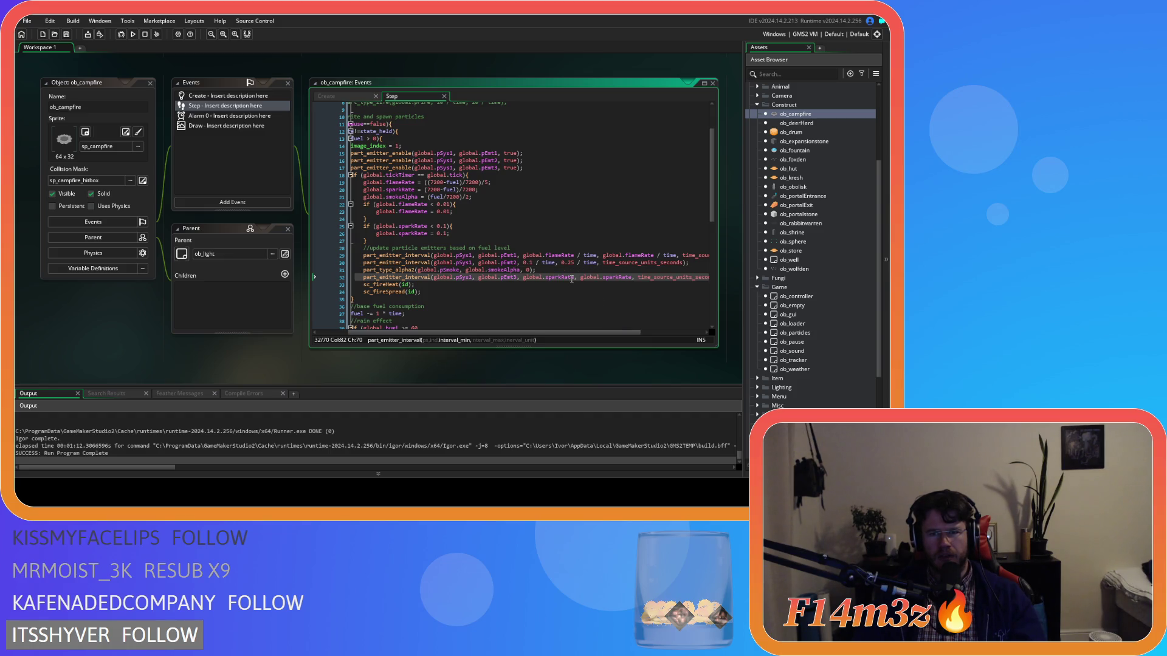
{"action": "left_click", "coordinate": [574, 262]}
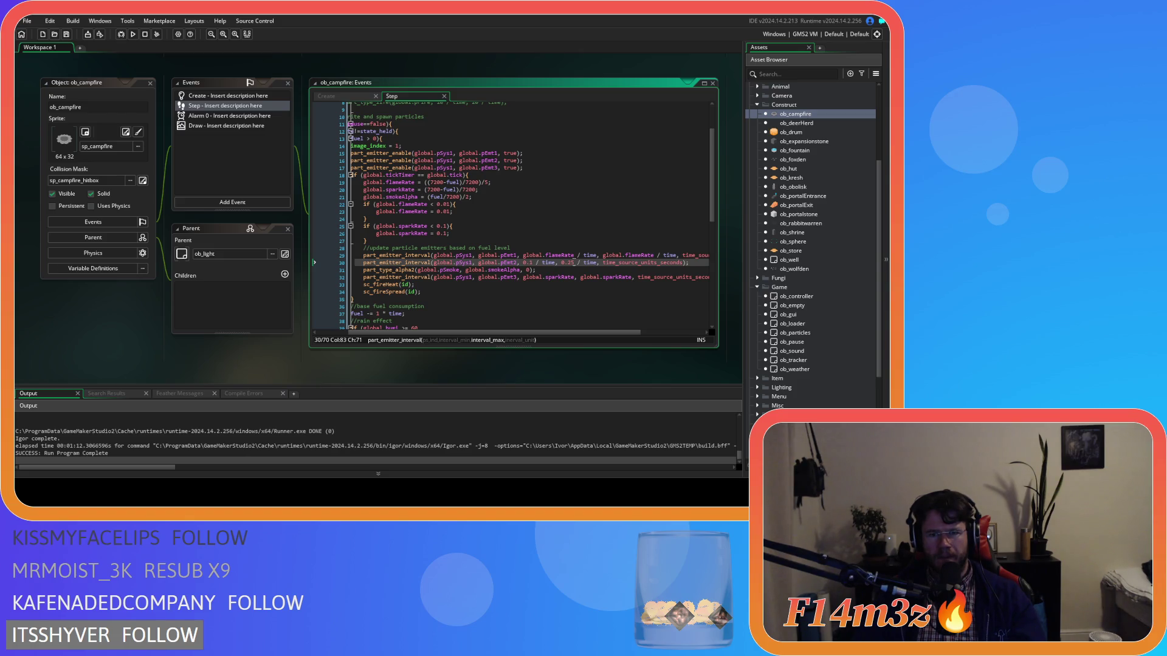
{"action": "left_click", "coordinate": [565, 264]}
{"action": "mouse_move", "coordinate": [562, 333]}
{"action": "left_mouse_down"}
{"action": "mouse_move", "coordinate": [607, 333]}
{"action": "mouse_move", "coordinate": [553, 342]}
{"action": "mouse_move", "coordinate": [559, 334]}
{"action": "left_mouse_up"}
{"action": "double_click", "coordinate": [816, 336]}
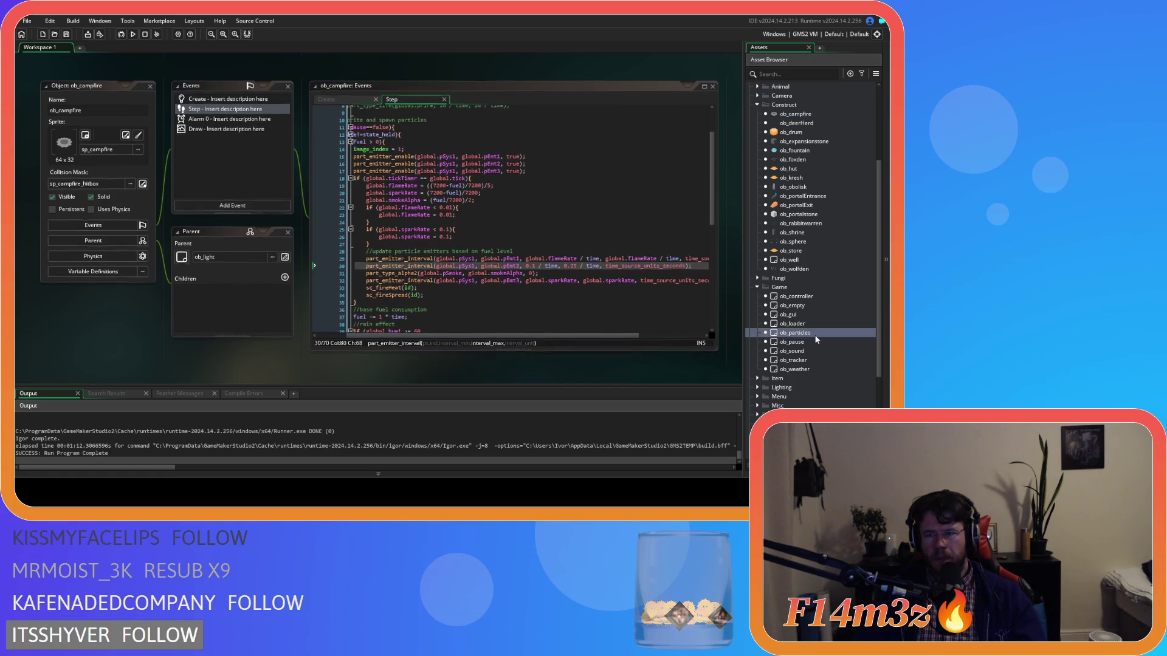
- Review ob_particles' campfire fire and smoke emitter definitions, then reopen ob_campfire's Step code
{"action": "left_click_drag", "start_coordinate": [711, 139], "coordinate": [719, 306]}
{"action": "scroll", "coordinate": [650, 279], "scroll_direction": "up", "scroll_amount": 3}
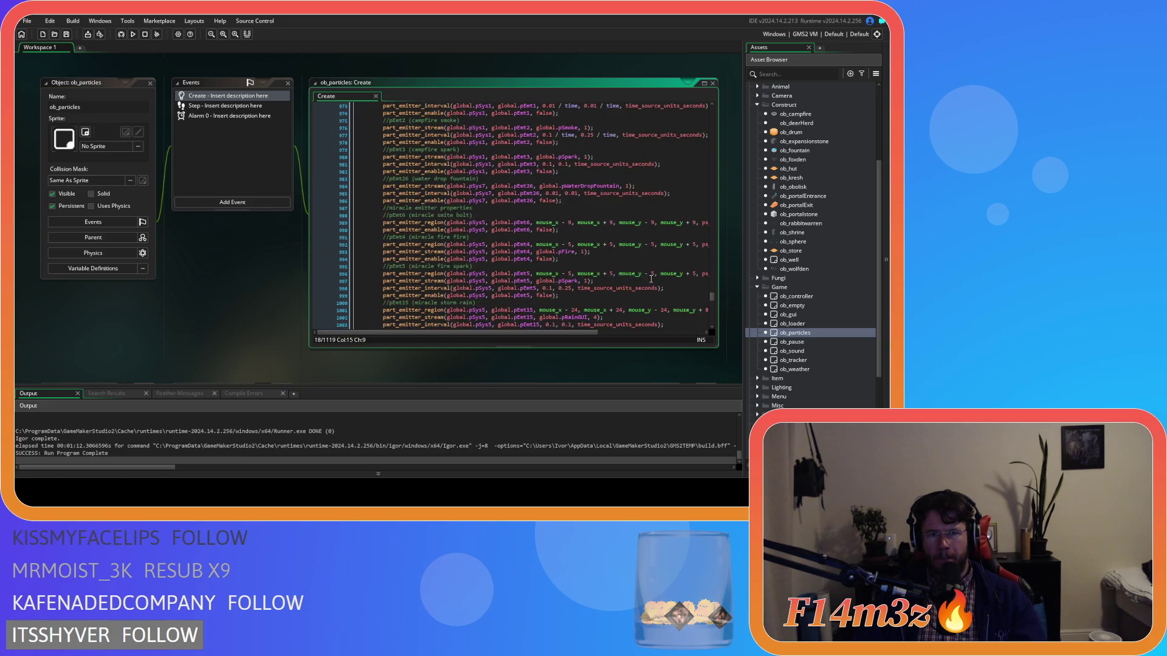
{"action": "scroll", "coordinate": [611, 265], "scroll_direction": "up", "scroll_amount": 5}
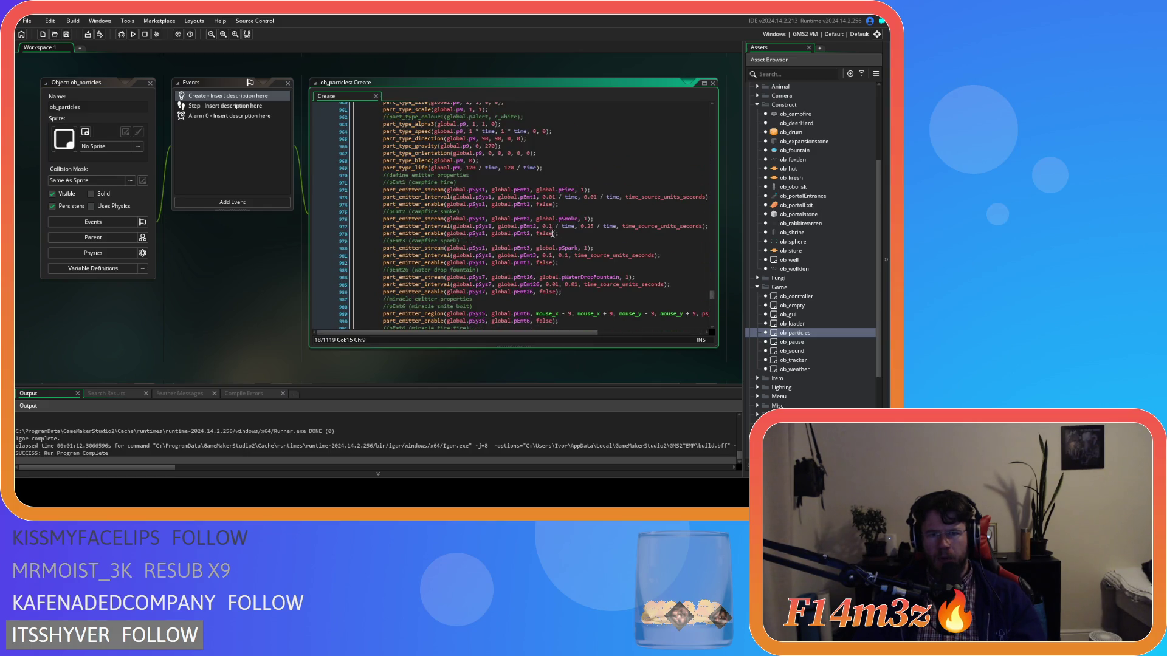
{"action": "left_click", "coordinate": [508, 181]}
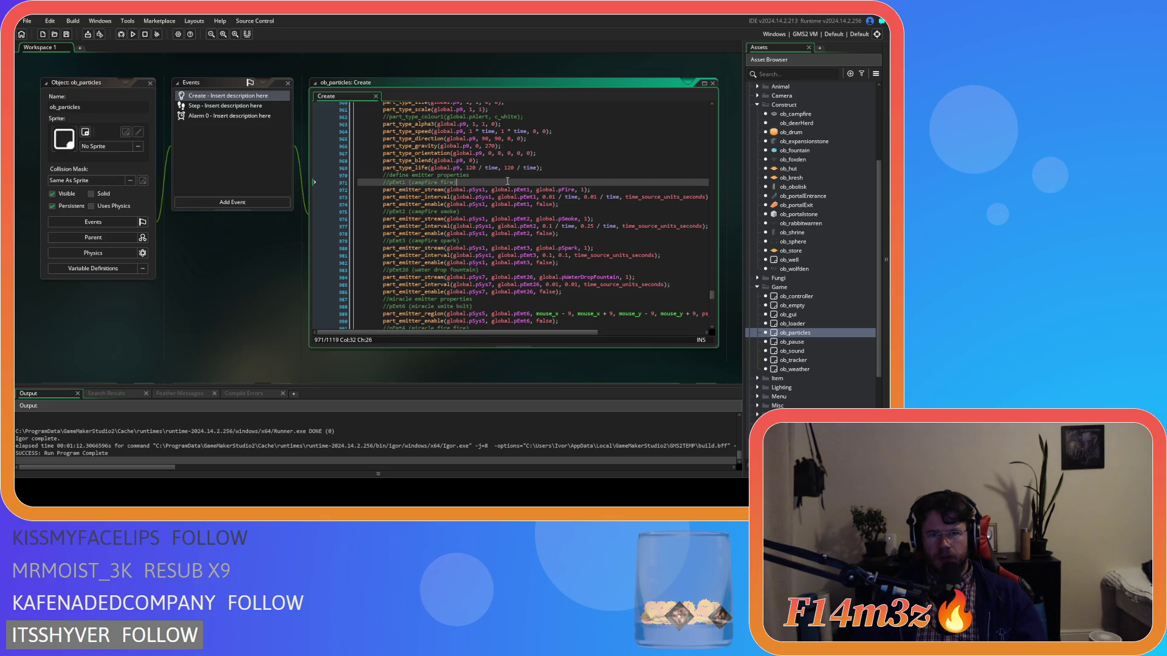
{"action": "left_click", "coordinate": [526, 226]}
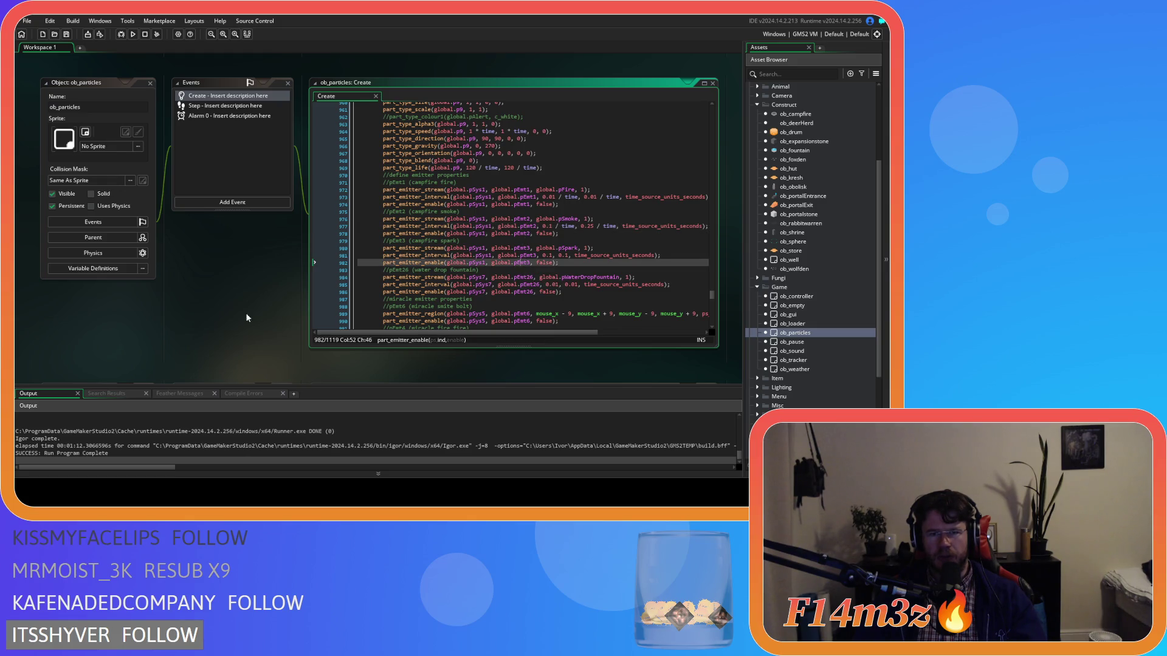
{"action": "scroll", "coordinate": [258, 312], "scroll_direction": "down", "scroll_amount": 10}
{"action": "scroll", "coordinate": [227, 312], "scroll_direction": "down", "scroll_amount": 3}
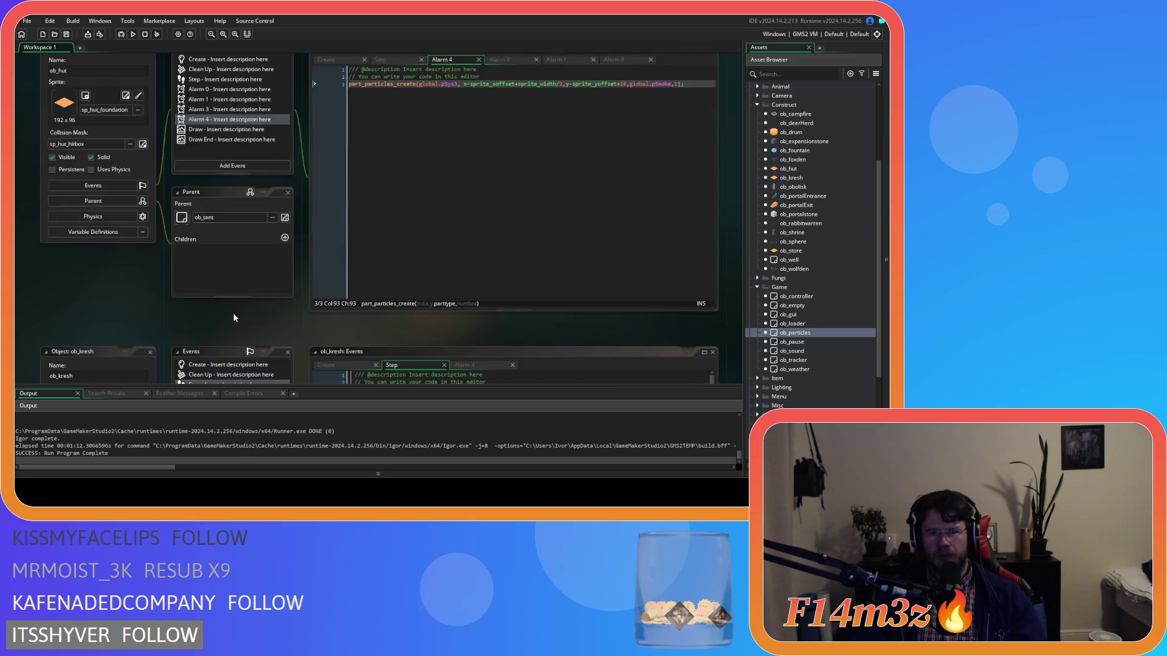
{"action": "double_click", "coordinate": [808, 227]}
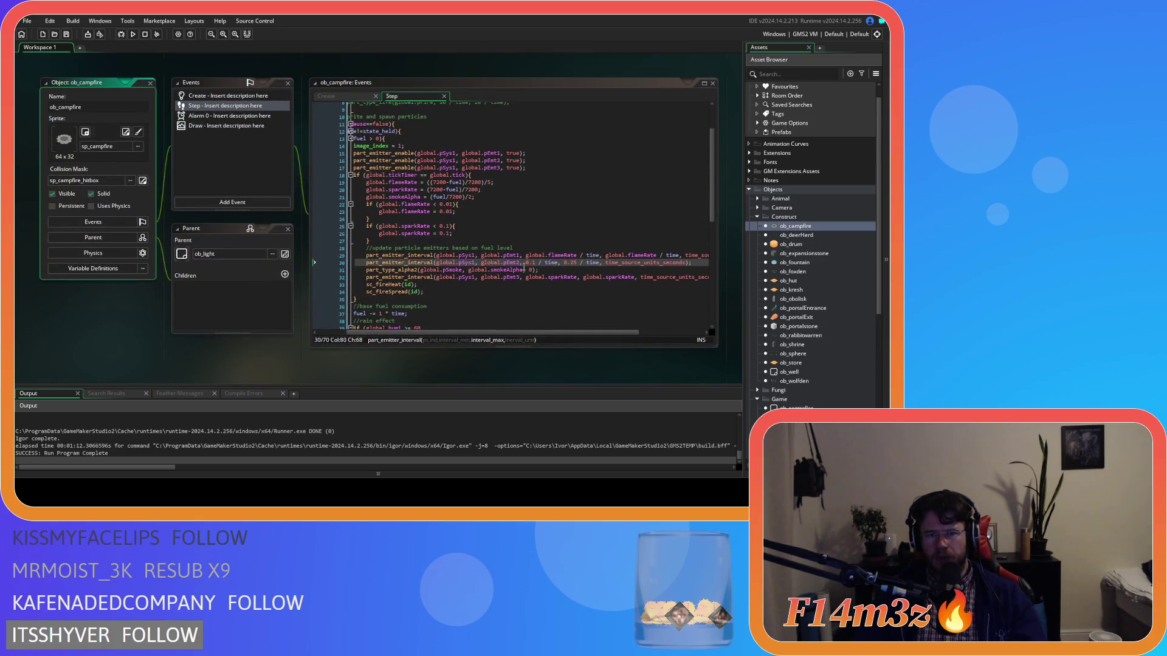
- Look over ob_campfire's line 30 time value and line 31 pSmoke alpha, then open ob_particles' Create code
{"action": "left_click", "coordinate": [554, 262]}
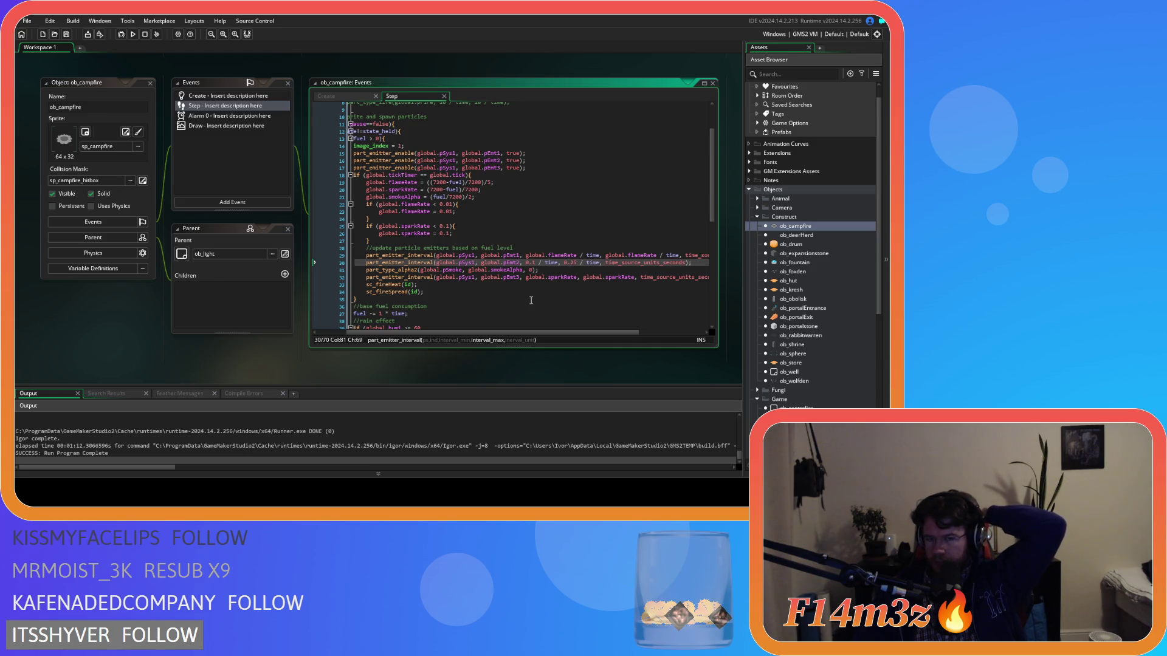
{"action": "left_click", "coordinate": [543, 270]}
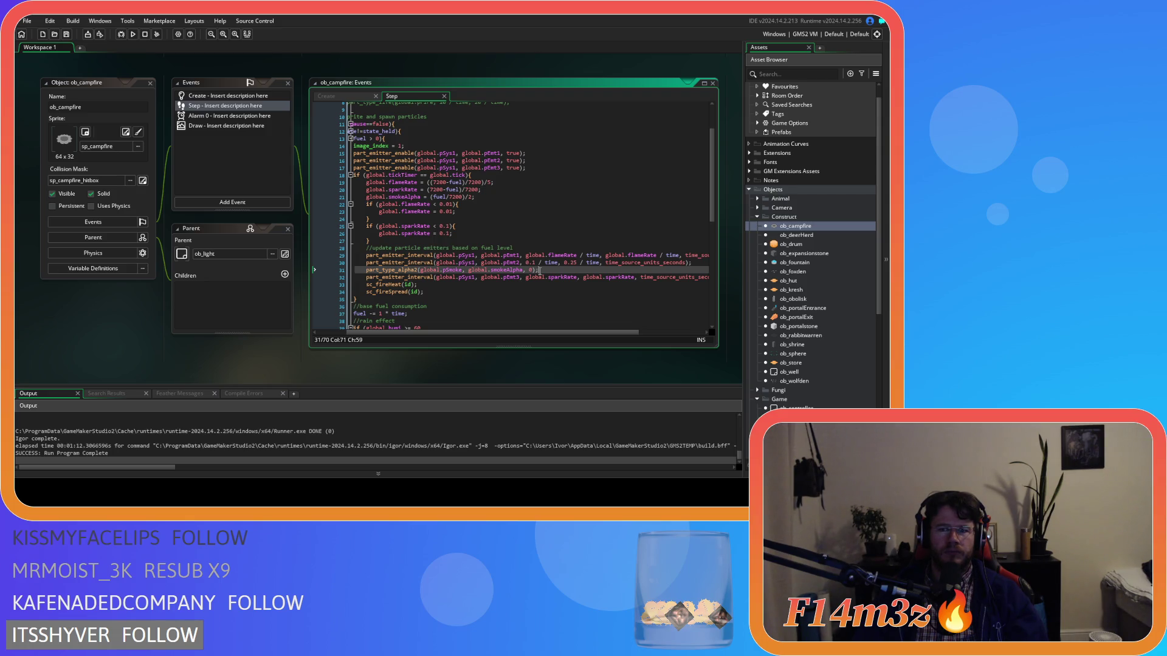
{"action": "scroll", "coordinate": [833, 323], "scroll_direction": "down", "scroll_amount": 4}
{"action": "double_click", "coordinate": [814, 331]}
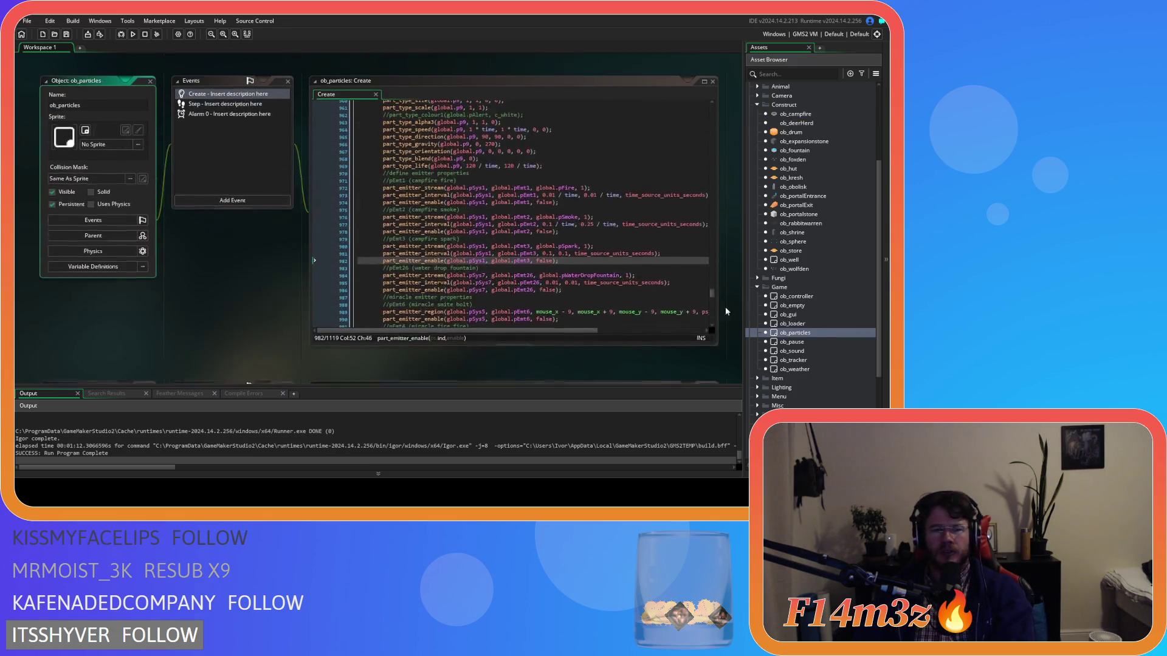
- Locate the pSmokeIn declaration on line 124 of ob_particles' Create code and its other occurrences
{"action": "left_click_drag", "start_coordinate": [712, 296], "coordinate": [714, 133]}
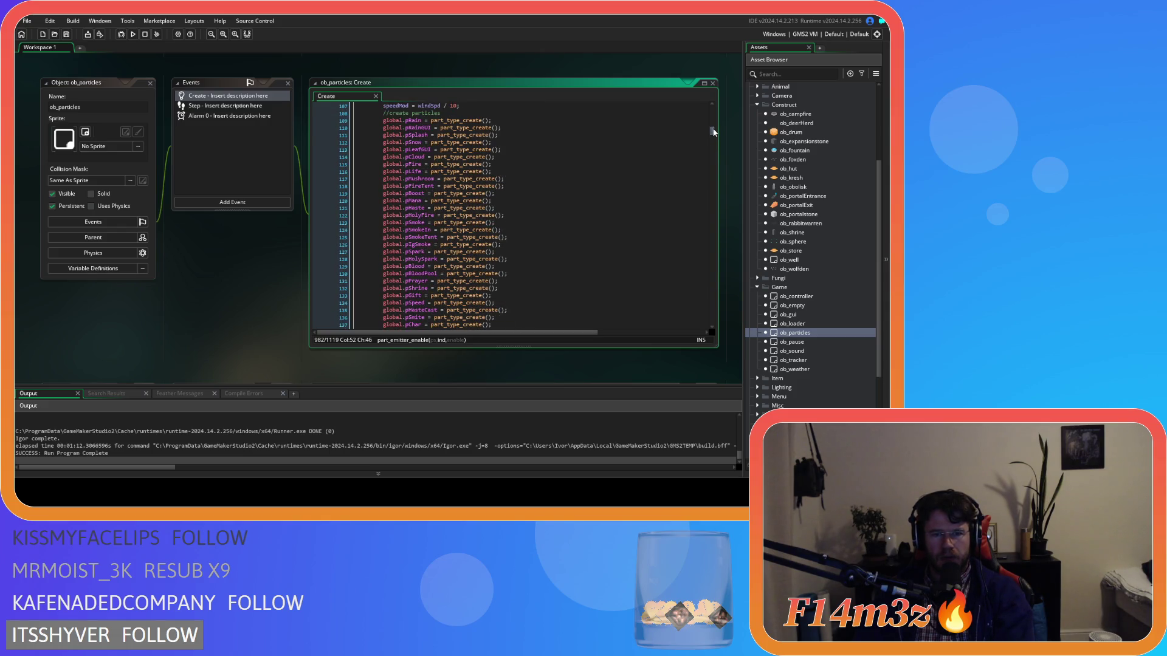
{"action": "left_click", "coordinate": [421, 230]}
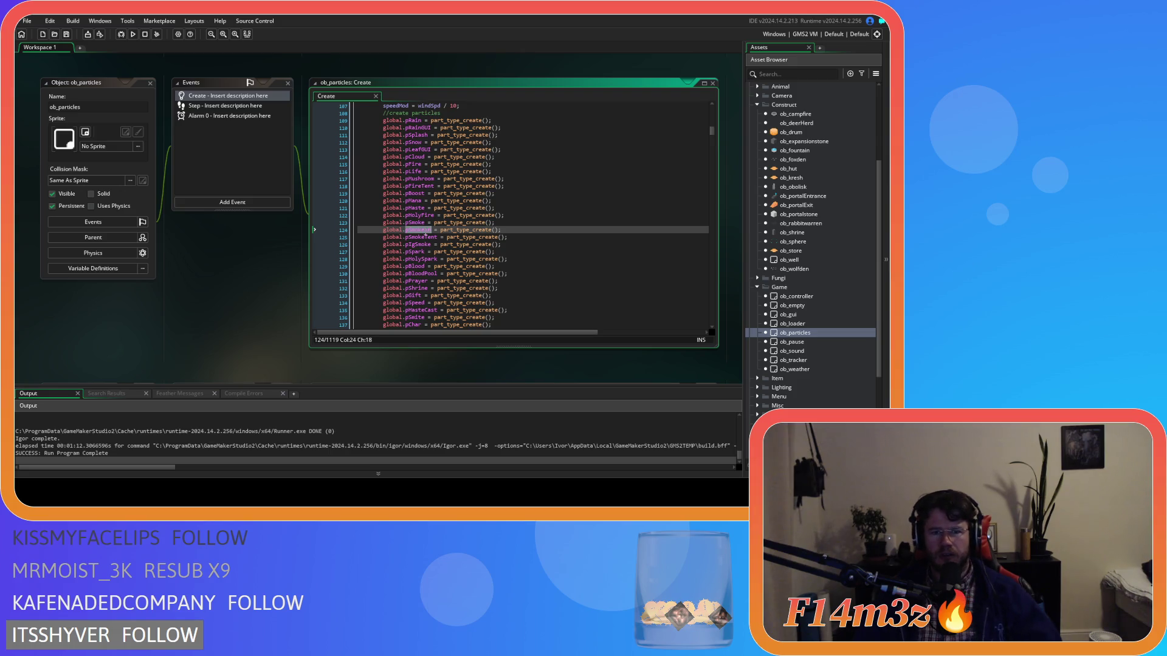
{"action": "key", "text": "ctrl+f"}
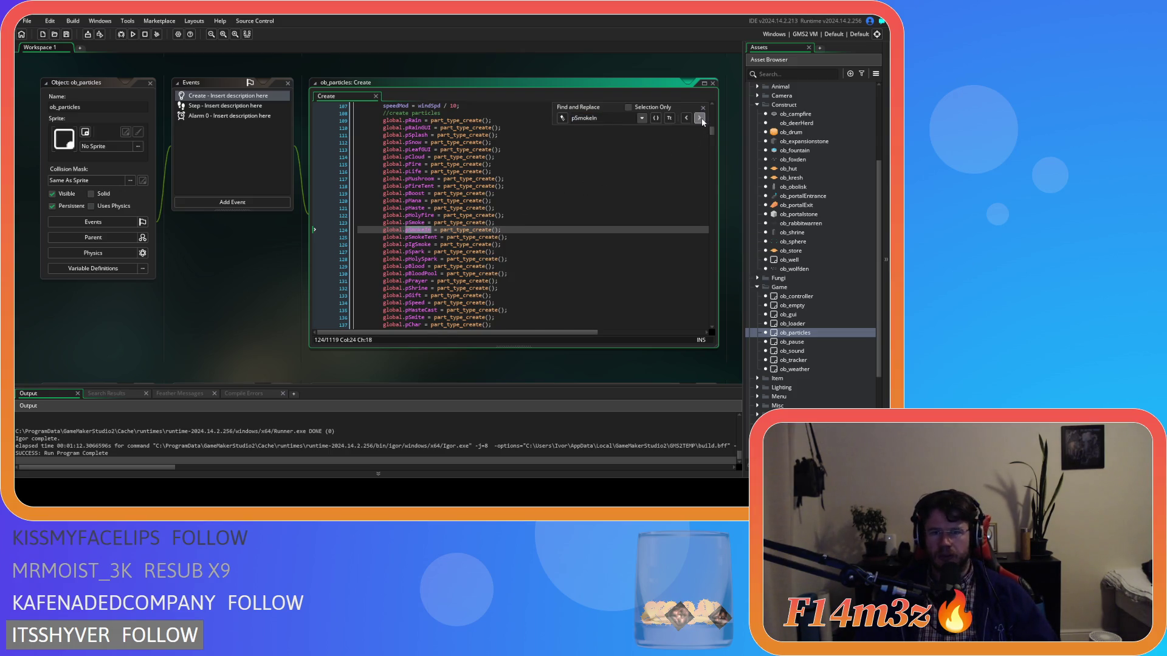
{"action": "left_click", "coordinate": [699, 118]}
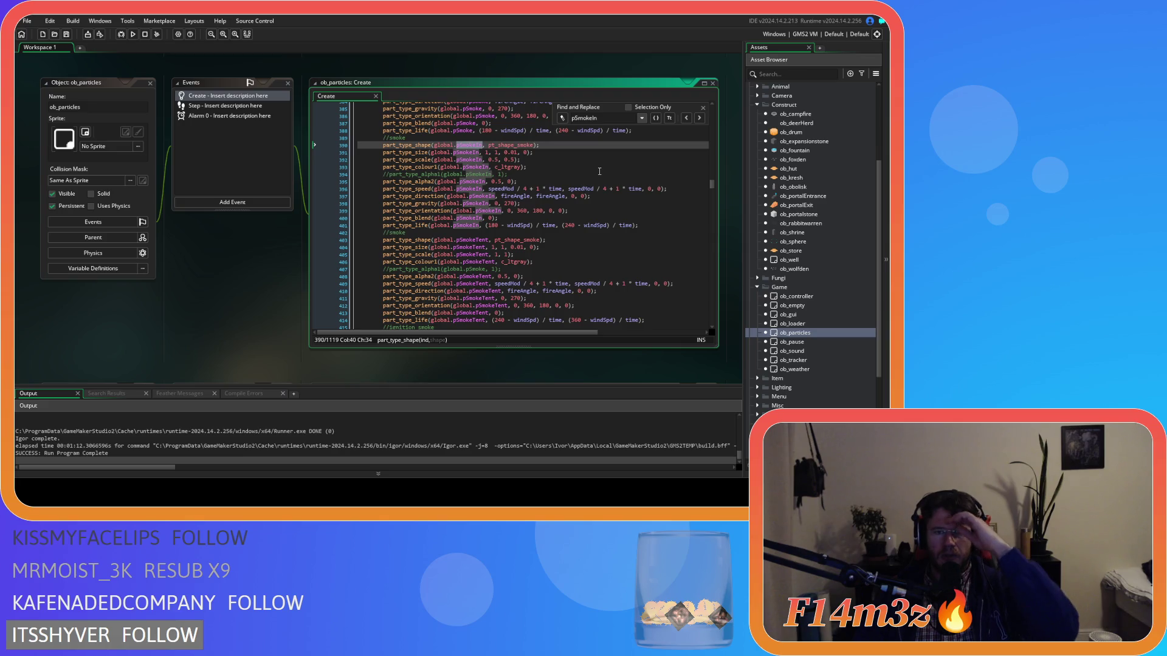
{"action": "scroll", "coordinate": [599, 171], "scroll_direction": "up", "scroll_amount": 4}
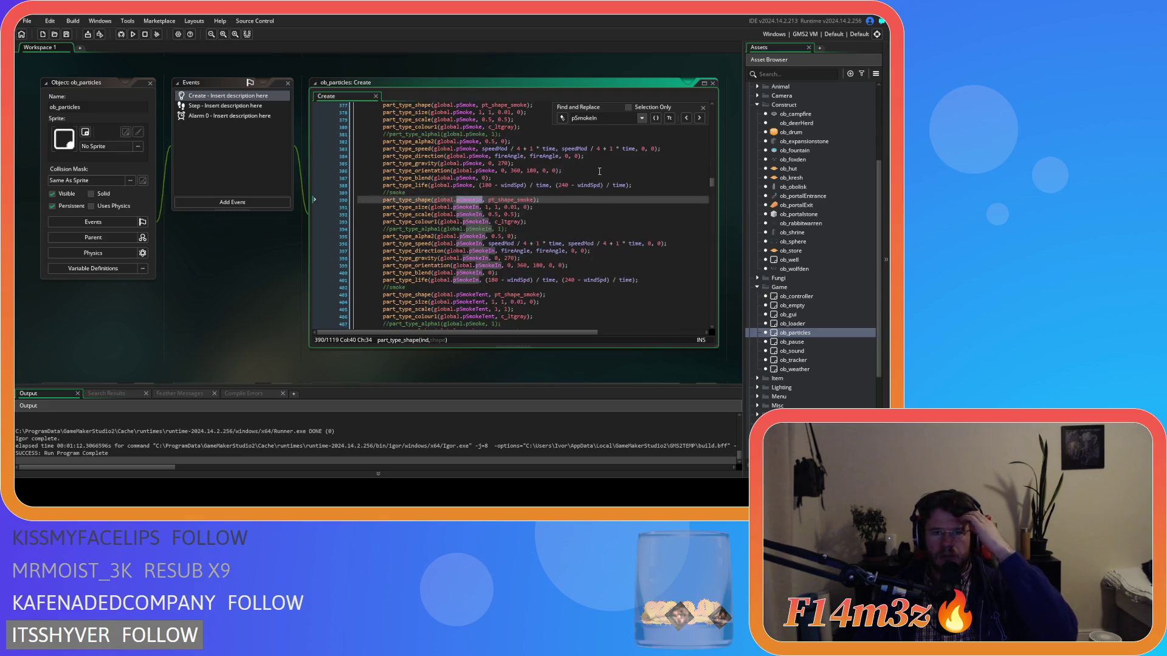
{"action": "scroll", "coordinate": [599, 171], "scroll_direction": "up", "scroll_amount": 1}
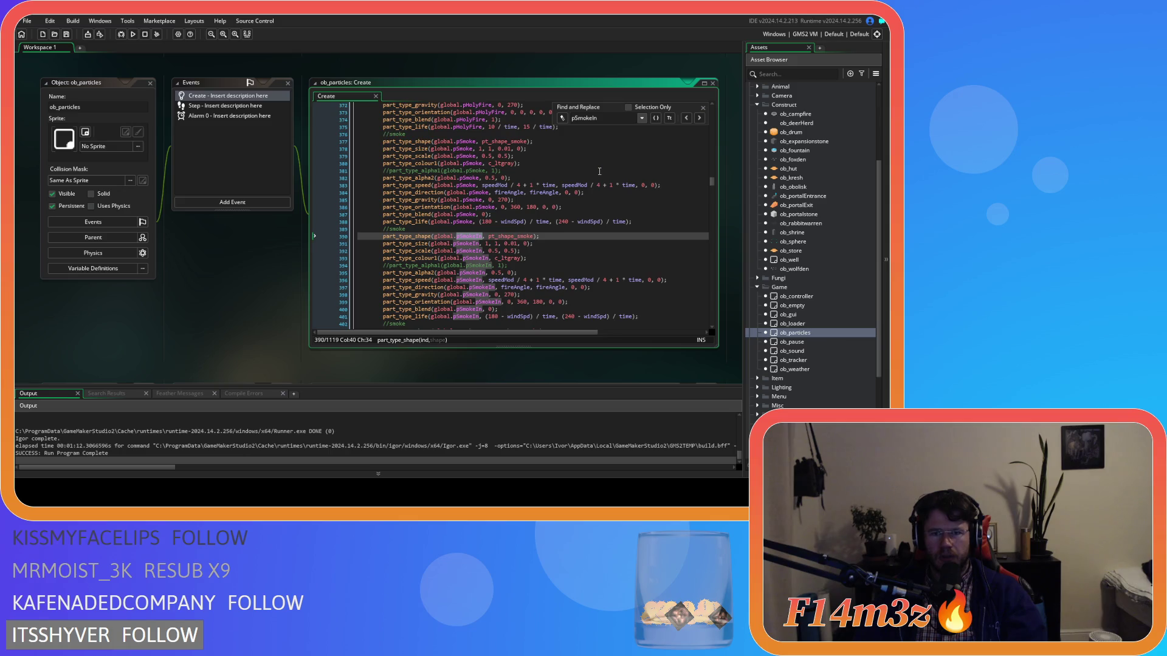
{"action": "left_click", "coordinate": [703, 108]}
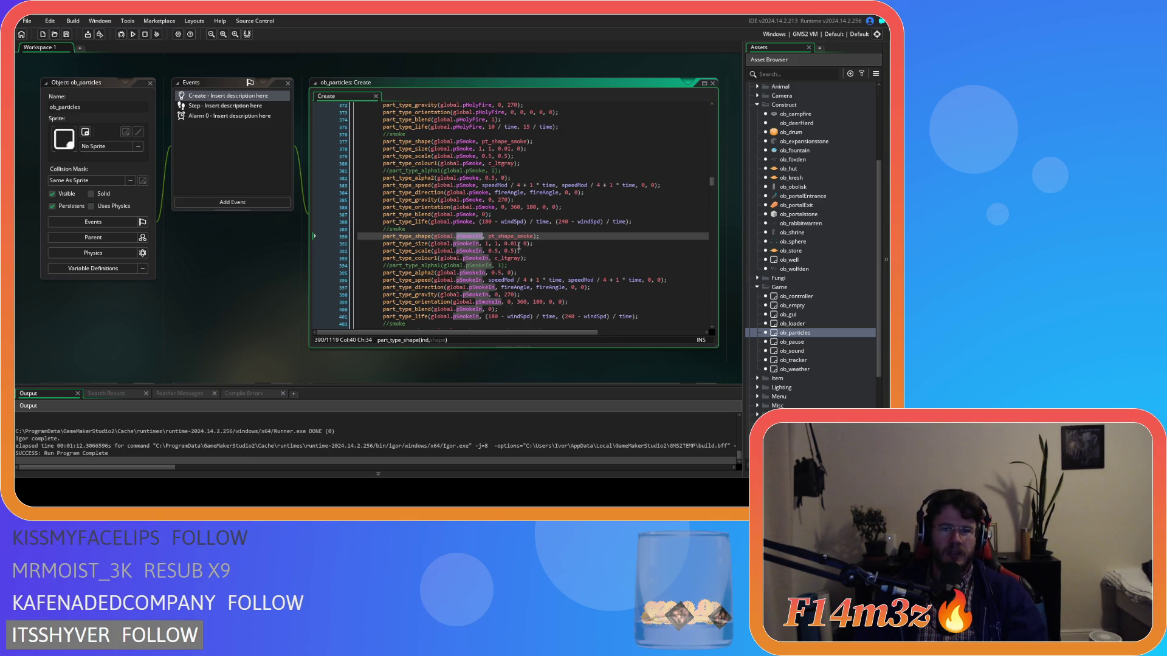
- Compare pSmokeIn's alpha and scale settings with pSmoke's size and scale settings
{"action": "left_click", "coordinate": [538, 274]}
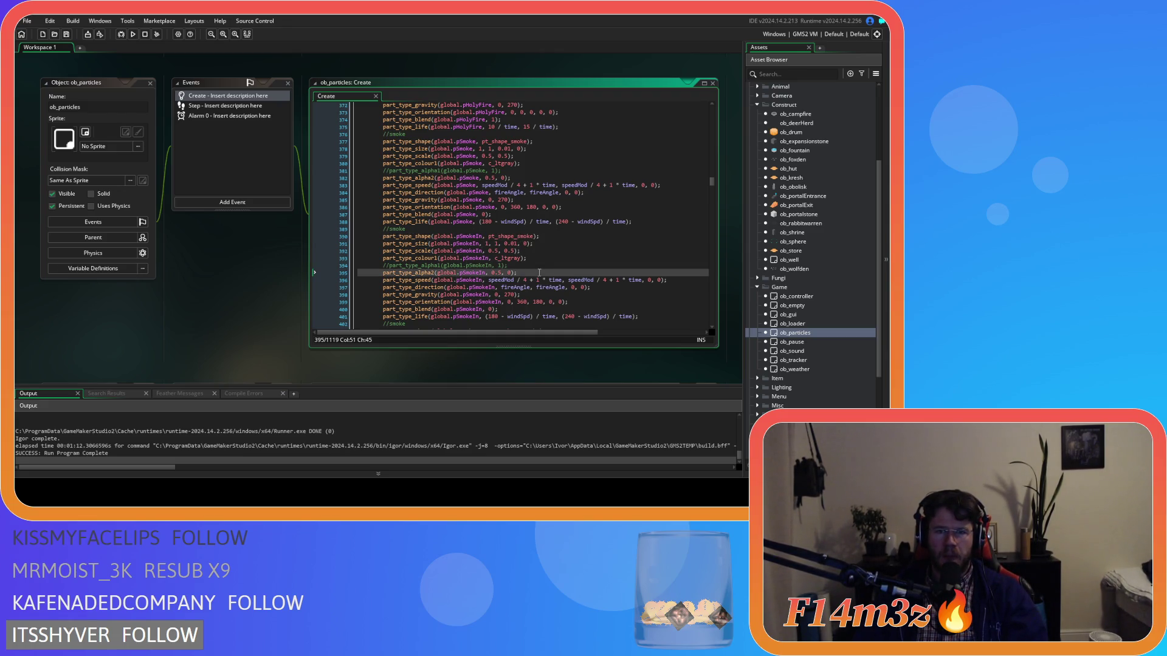
{"action": "left_click", "coordinate": [536, 148]}
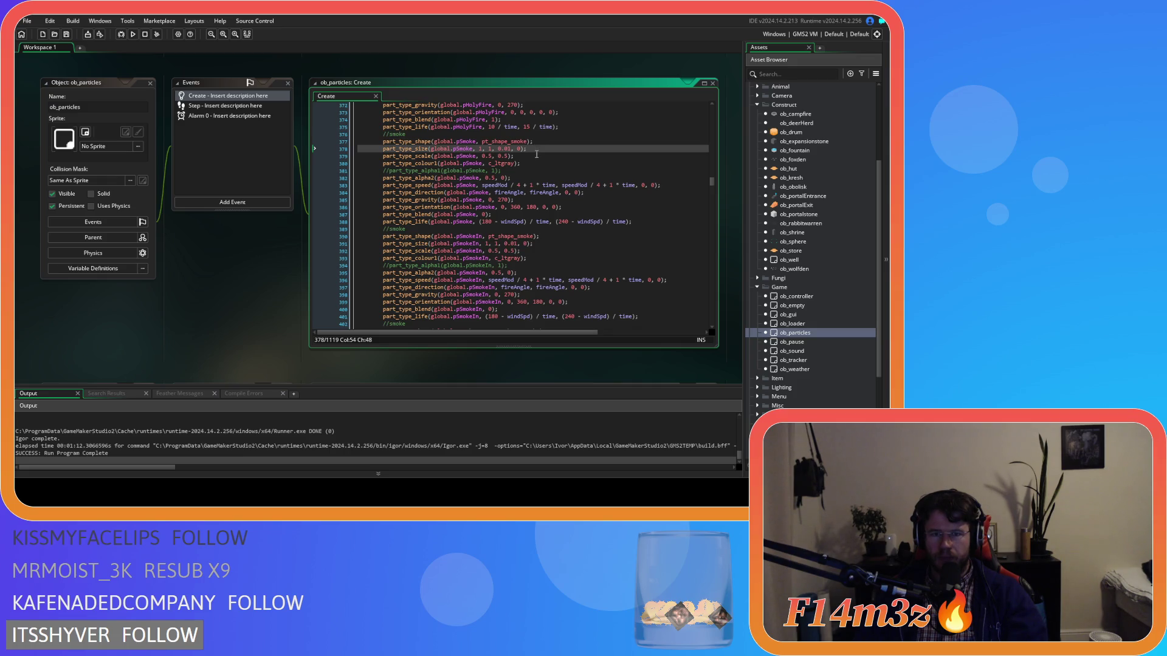
{"action": "left_click", "coordinate": [495, 251]}
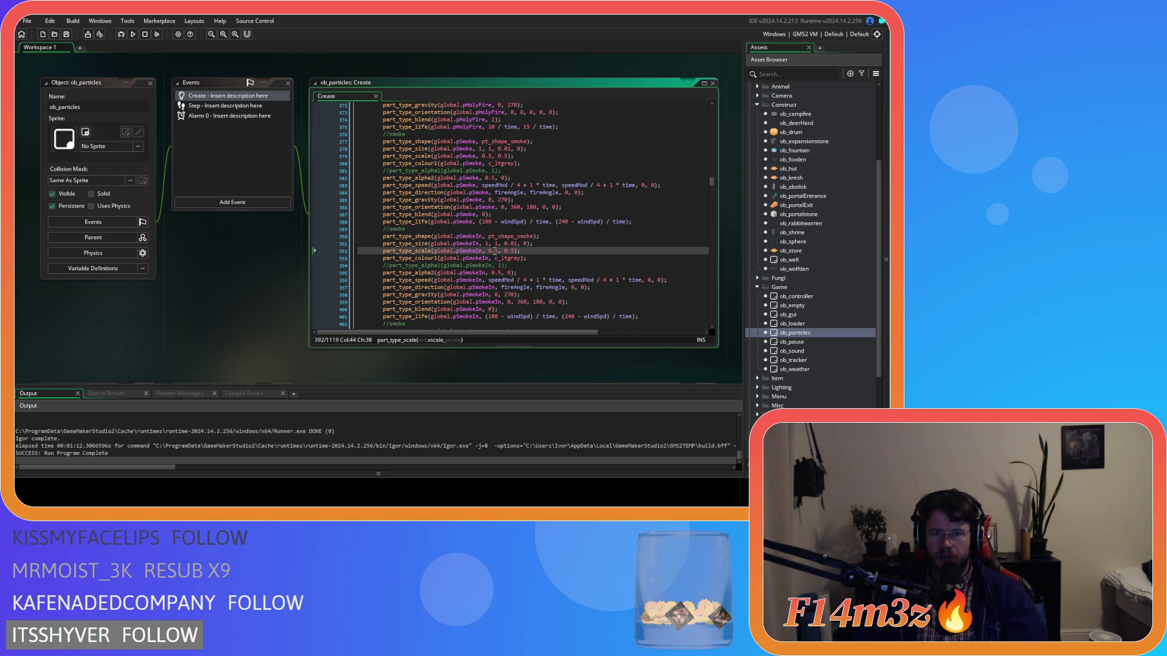
{"action": "left_click", "coordinate": [517, 156]}
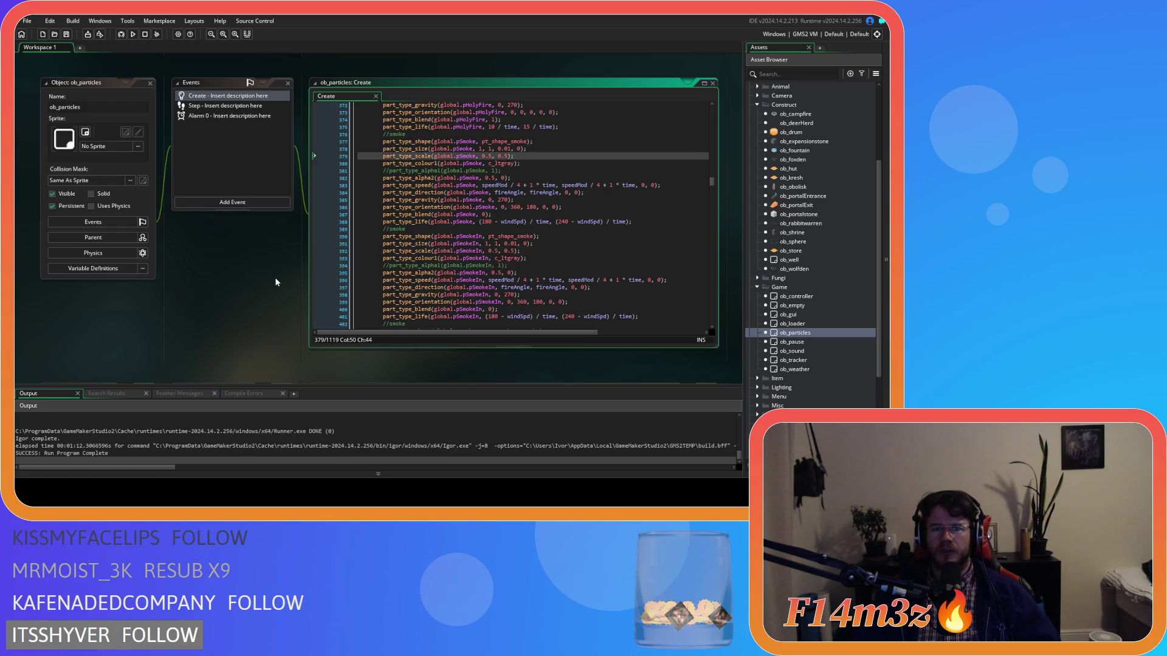
- Search ob_particles' Step event for pSmokeIn, then scroll up to ob_hut's Alarm 4 code
{"action": "left_click", "coordinate": [226, 107]}
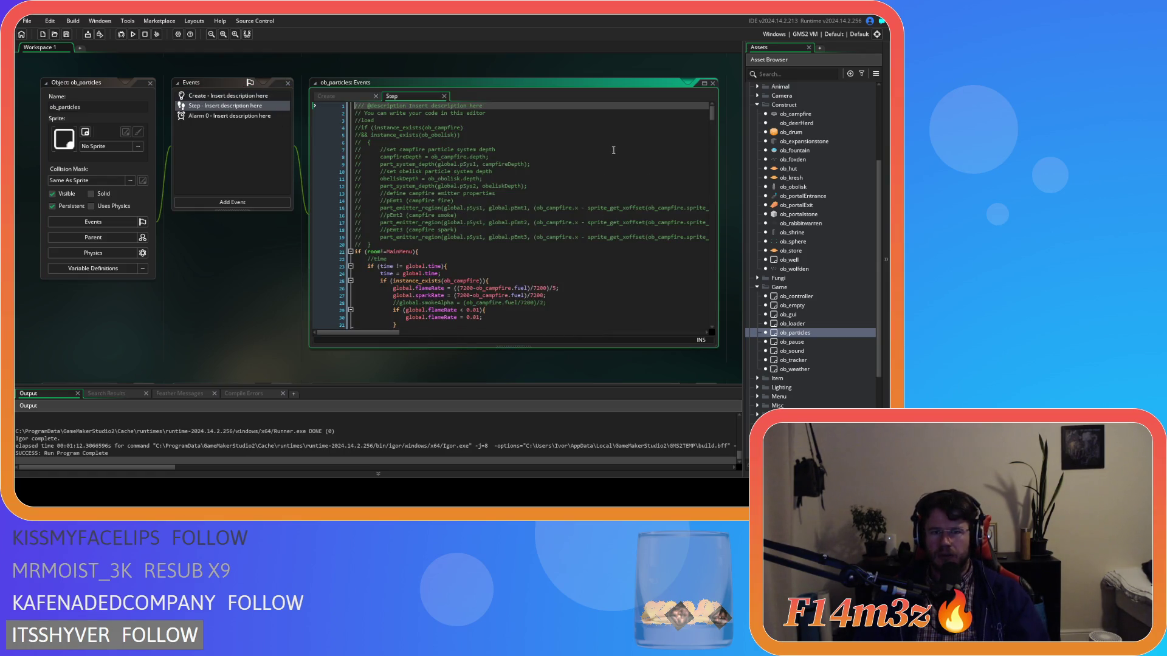
{"action": "key", "text": "ctrl+f"}
{"action": "type", "text": "pS"}
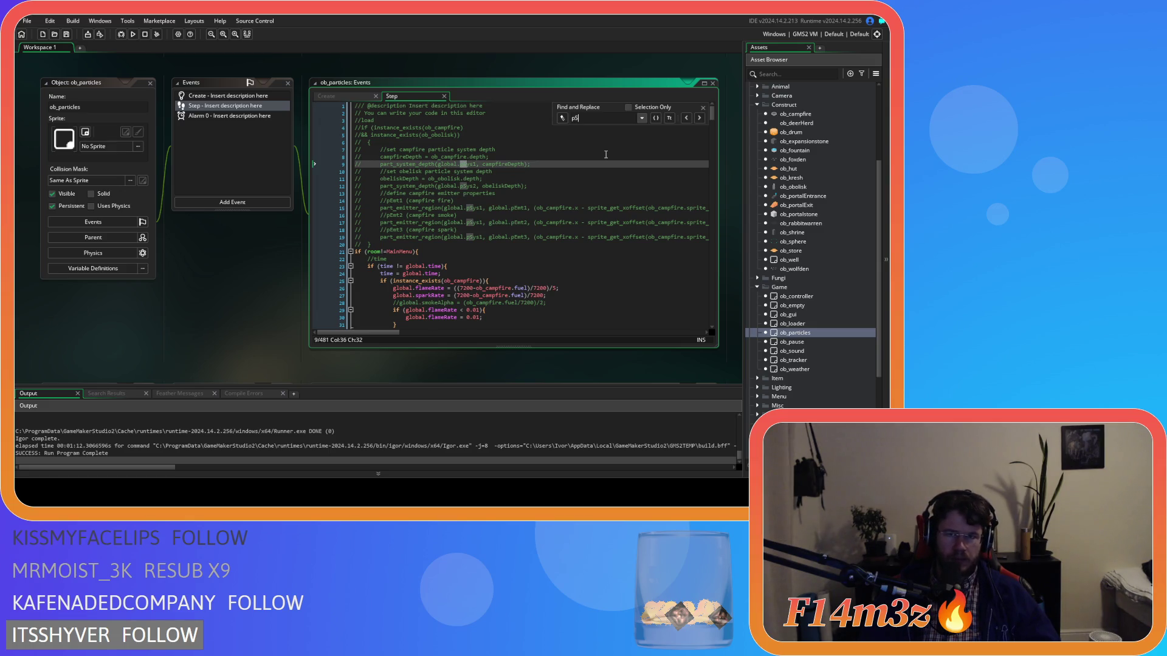
{"action": "type", "text": "mokeIn"}
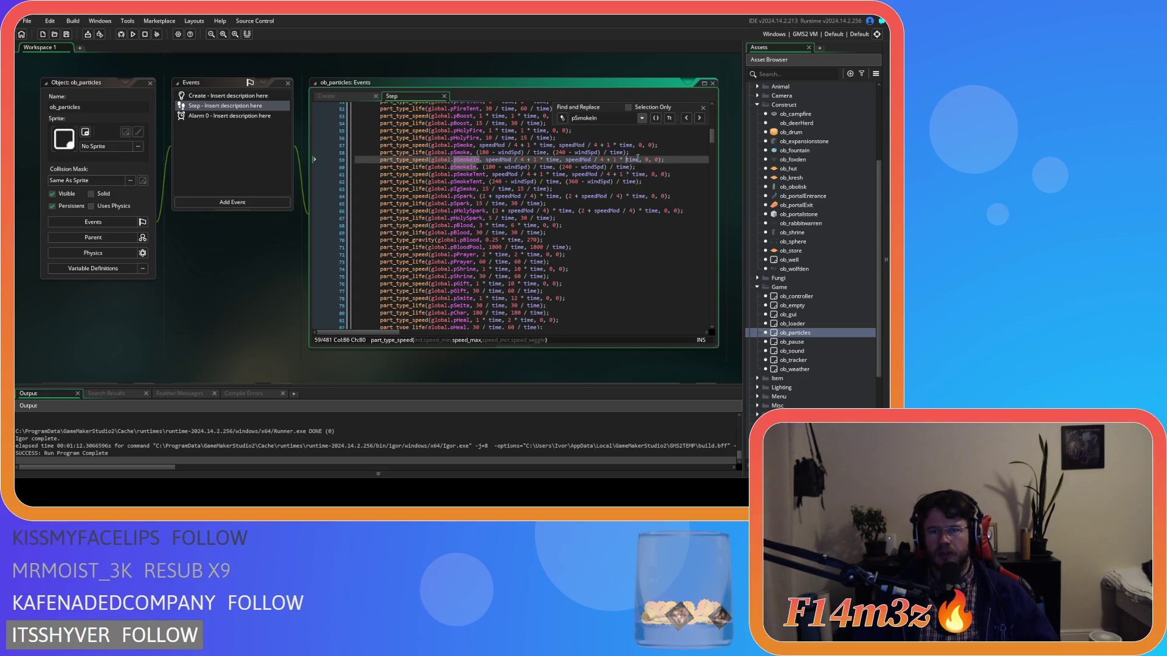
{"action": "key", "text": "Escape"}
{"action": "scroll", "coordinate": [349, 84], "scroll_direction": "up", "scroll_amount": 3}
{"action": "scroll", "coordinate": [271, 196], "scroll_direction": "up", "scroll_amount": 4}
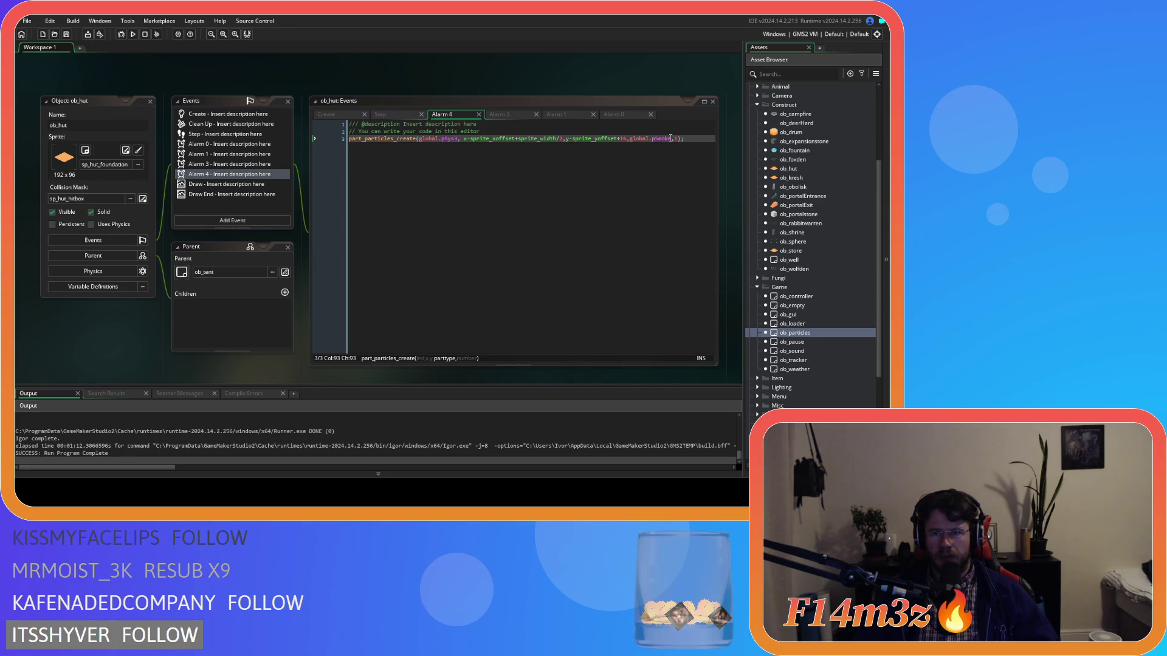
- Change ob_hut's Alarm 4 particle from global.pSmoke to global.pSmokeIn
{"action": "left_click", "coordinate": [671, 138]}
{"action": "type", "text": "In"}
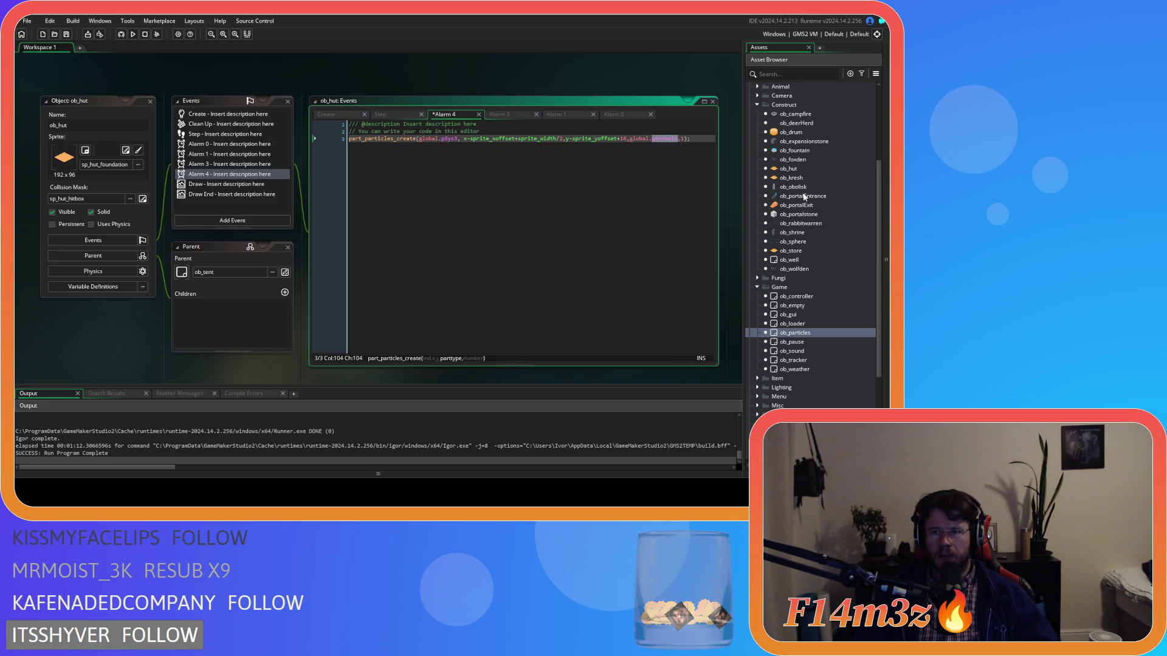
{"action": "scroll", "coordinate": [803, 196], "scroll_direction": "up", "scroll_amount": 5}
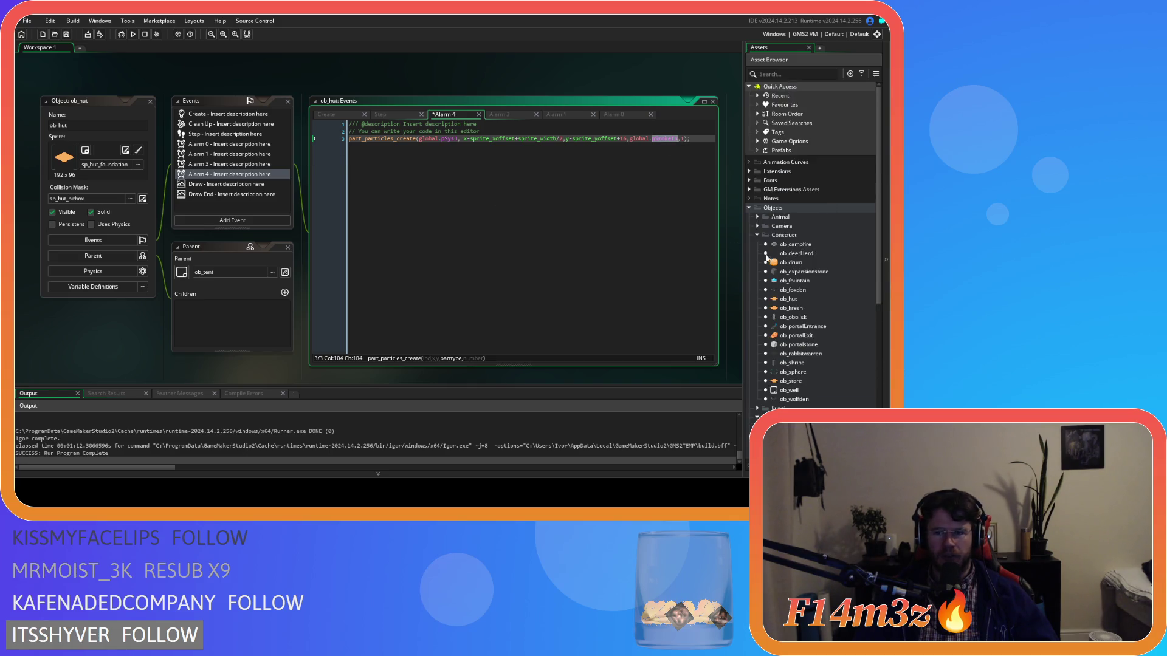
- Make the same pSmokeIn change in ob_kresh's Alarm 4, then build and run the game
{"action": "double_click", "coordinate": [808, 308]}
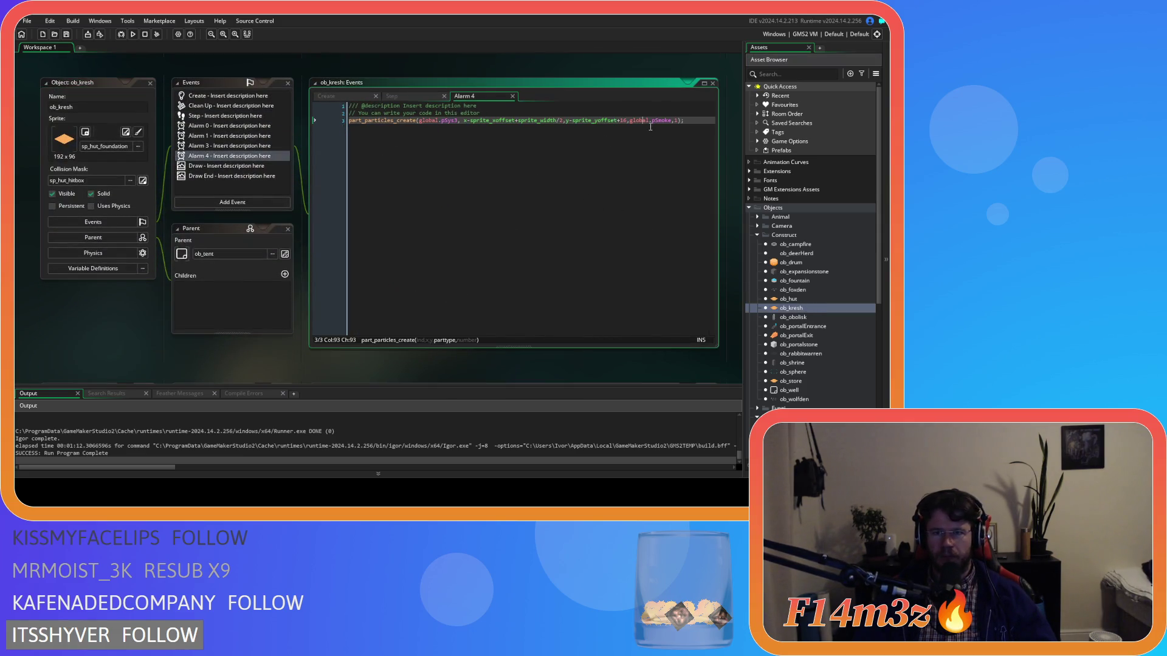
{"action": "key", "text": "Right"}
{"action": "key", "text": "Right"}
{"action": "key", "text": "Right"}
{"action": "type", "text": "In"}
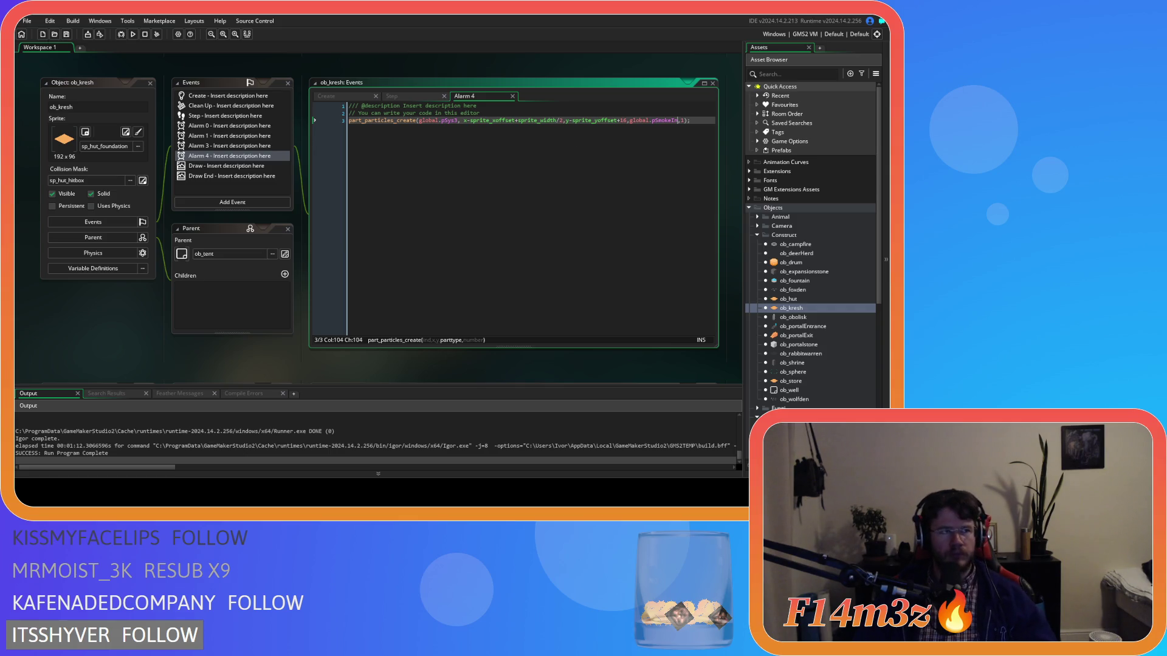
{"action": "left_click", "coordinate": [443, 121]}
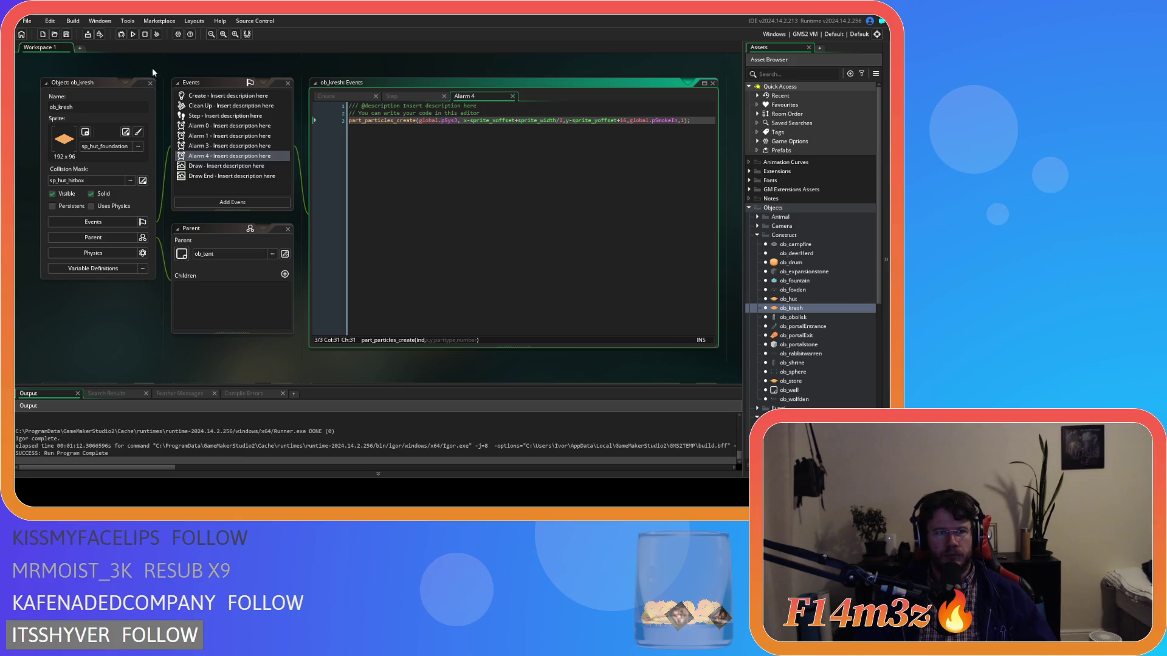
{"action": "key", "text": "F5"}
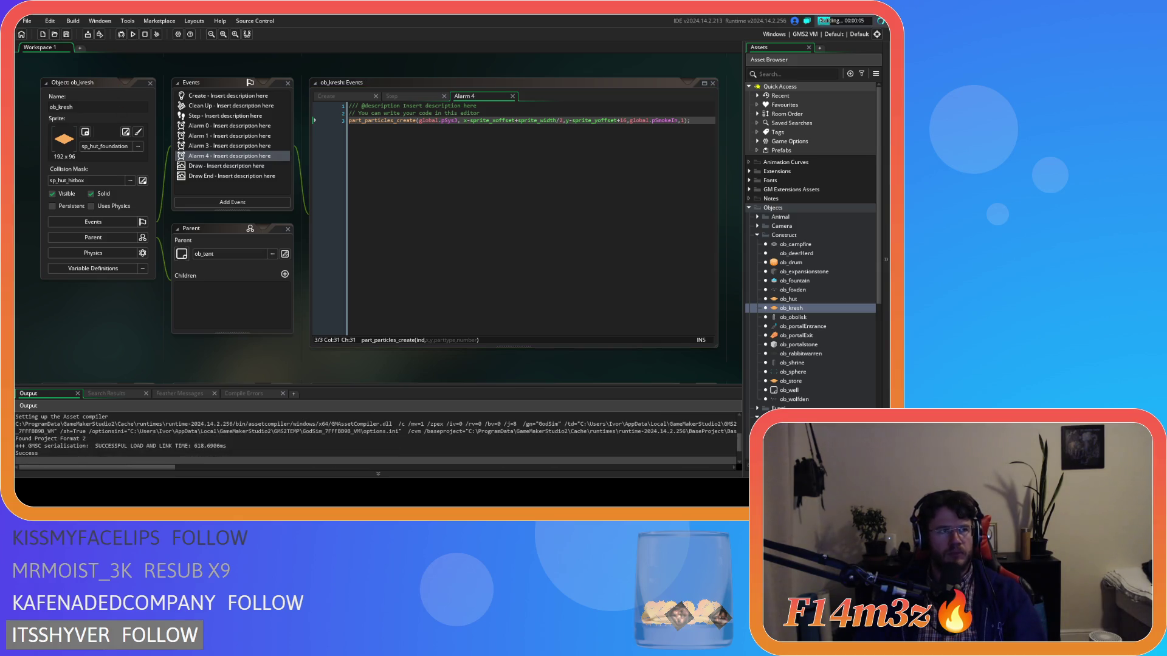